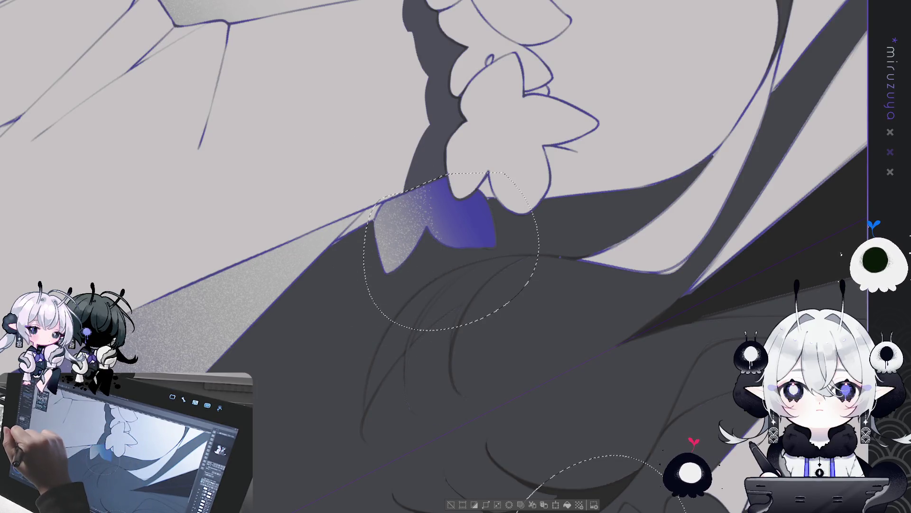
# Airbrush whitish grain across the purple bow under the sleeve flowers, then deselect.
pyautogui.moveTo(391, 172)
pyautogui.mouseDown()
pyautogui.moveTo(403, 237)
pyautogui.moveTo(419, 169)
pyautogui.mouseUp()
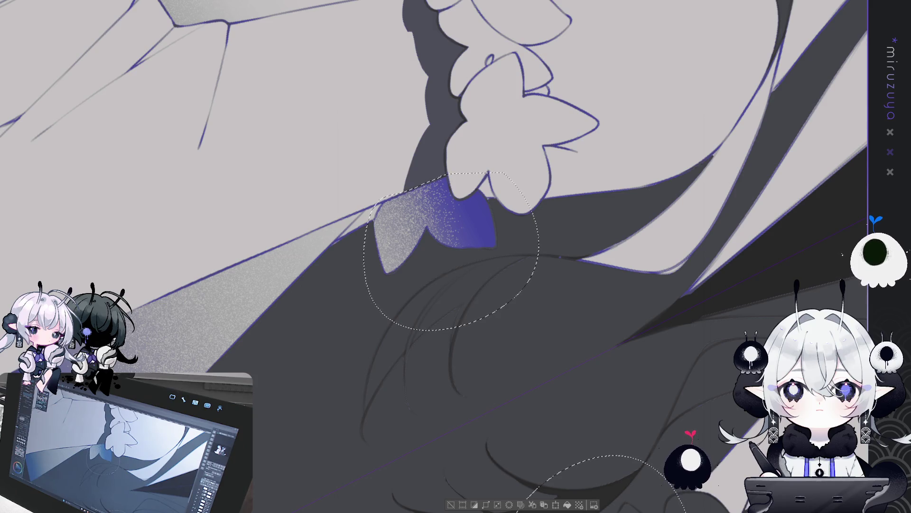
pyautogui.click(452, 504)
pyautogui.moveTo(448, 469); pyautogui.dragTo(413, 413)
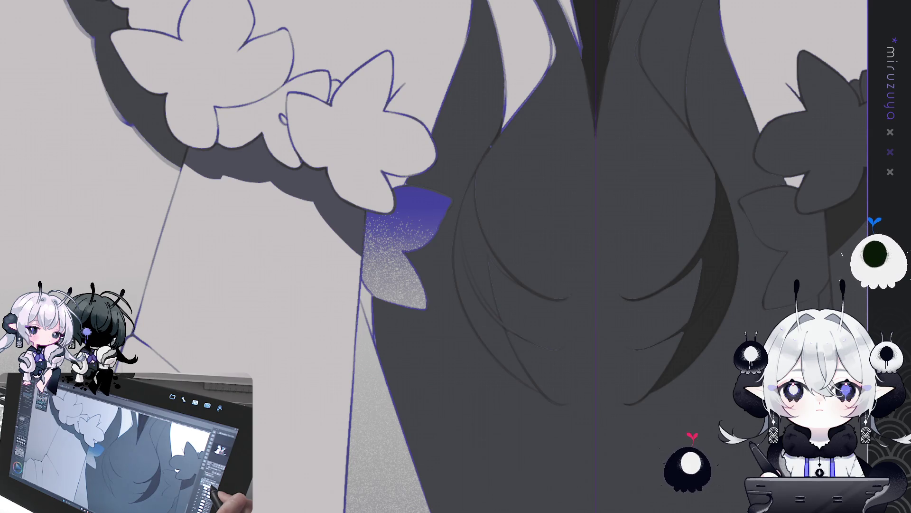
pyautogui.moveTo(439, 368)
pyautogui.mouseDown()
pyautogui.moveTo(590, 387)
pyautogui.moveTo(338, 363)
pyautogui.mouseUp()
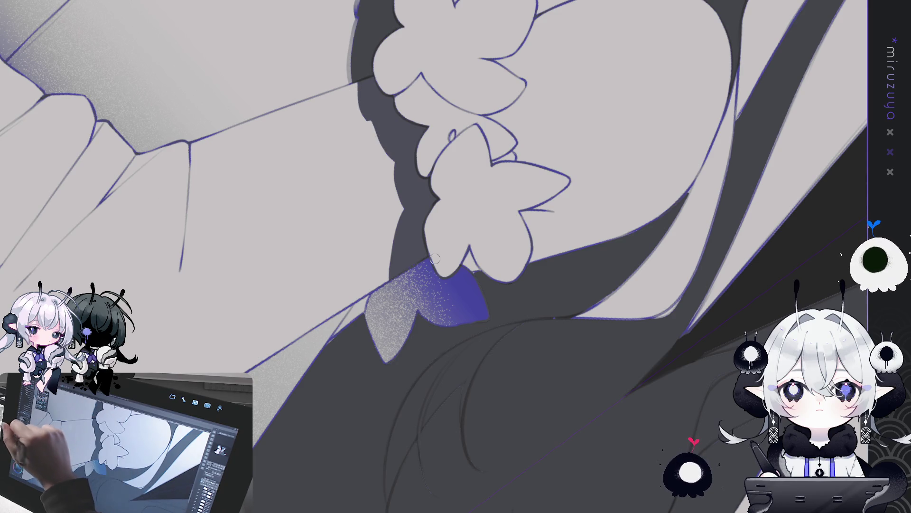
# Erase stray bluish strokes and lighten the dark hair edge beside the flowers.
pyautogui.moveTo(360, 91); pyautogui.dragTo(358, 85)
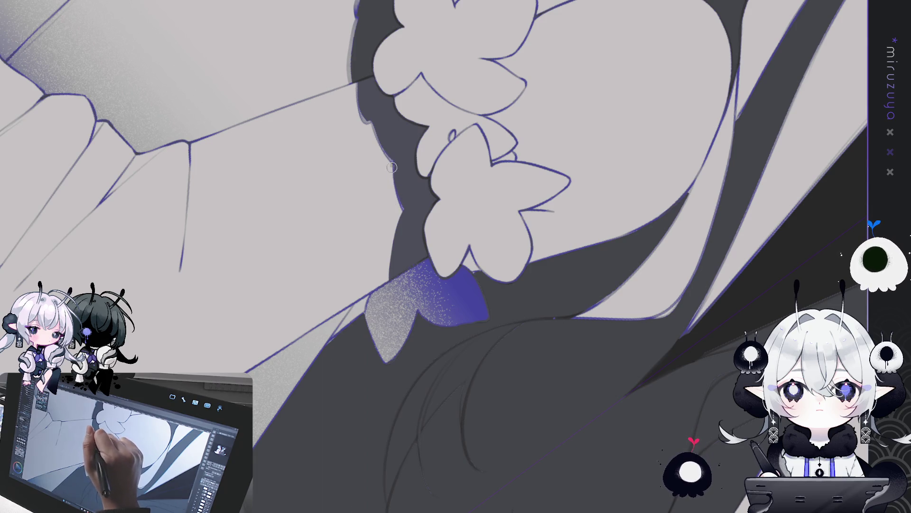
pyautogui.moveTo(397, 241); pyautogui.dragTo(400, 220)
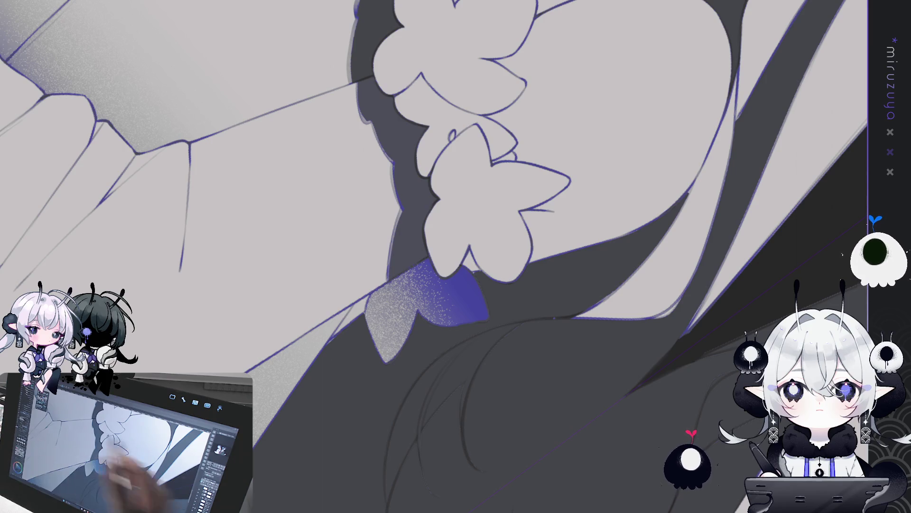
pyautogui.moveTo(333, 143); pyautogui.dragTo(221, 180)
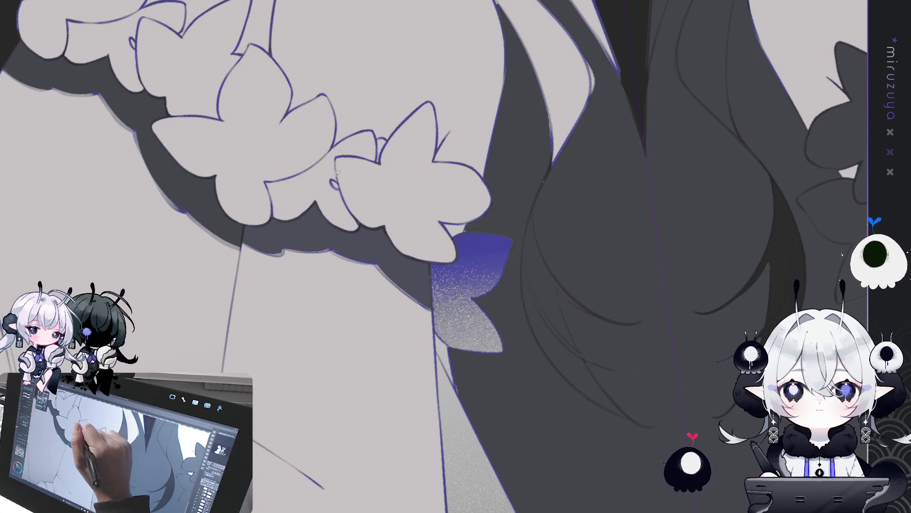
pyautogui.moveTo(336, 180); pyautogui.dragTo(333, 188)
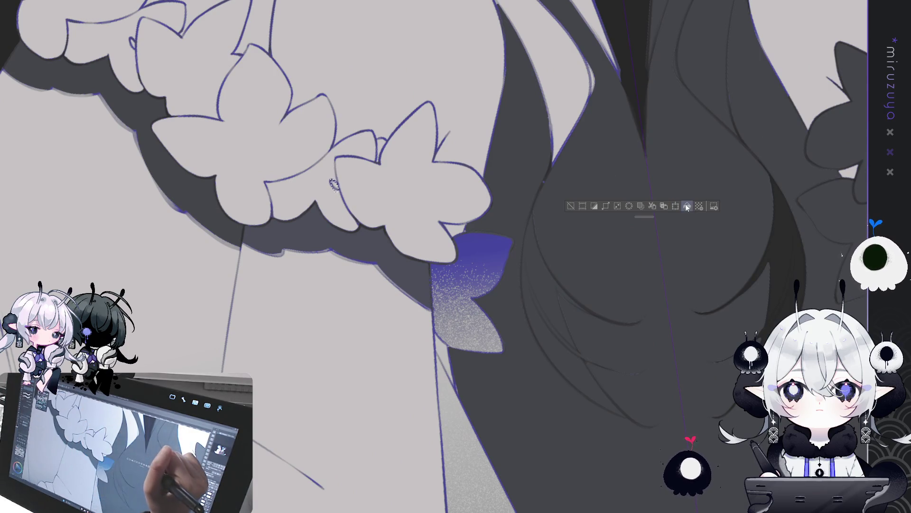
pyautogui.moveTo(686, 176)
pyautogui.mouseDown()
pyautogui.moveTo(679, 195)
pyautogui.moveTo(588, 241)
pyautogui.mouseUp()
pyautogui.click(399, 139)
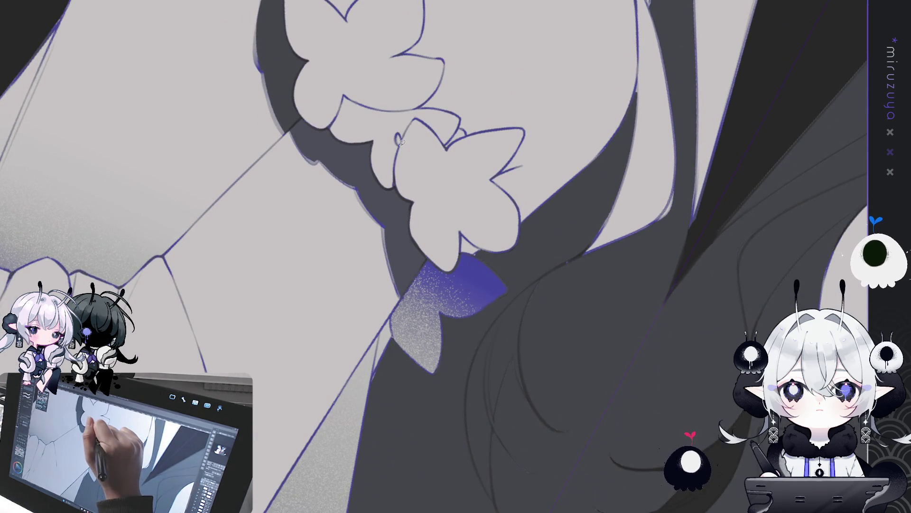
pyautogui.moveTo(399, 138); pyautogui.dragTo(398, 141)
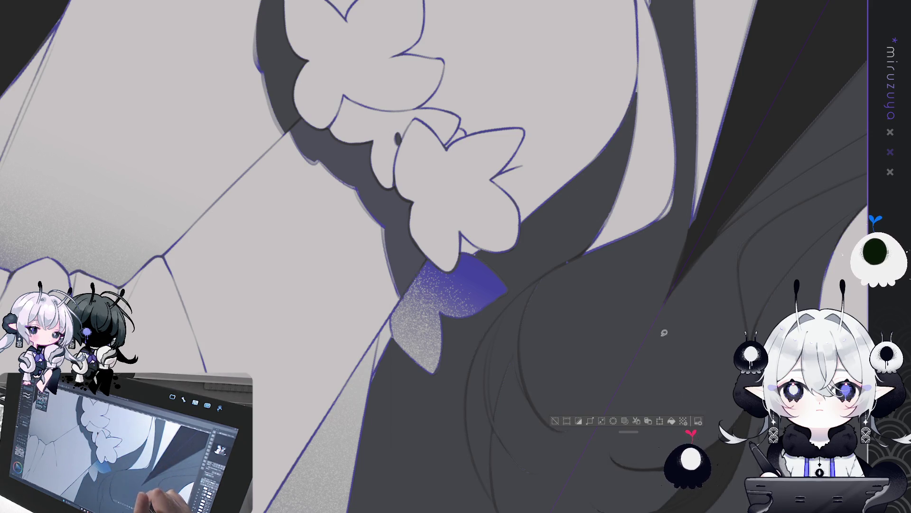
pyautogui.moveTo(556, 417)
pyautogui.mouseDown()
pyautogui.moveTo(645, 429)
pyautogui.moveTo(647, 416)
pyautogui.mouseUp()
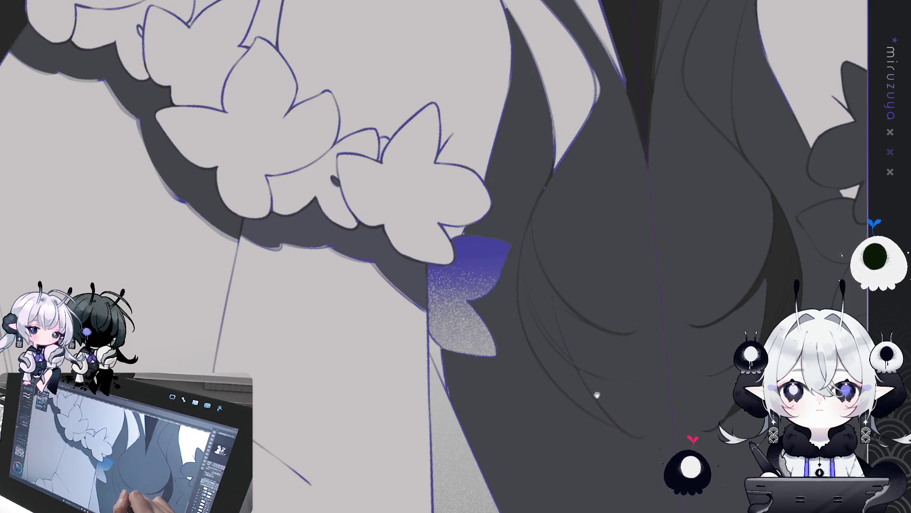
pyautogui.moveTo(610, 416)
pyautogui.mouseDown()
pyautogui.moveTo(643, 193)
pyautogui.moveTo(710, 159)
pyautogui.mouseUp()
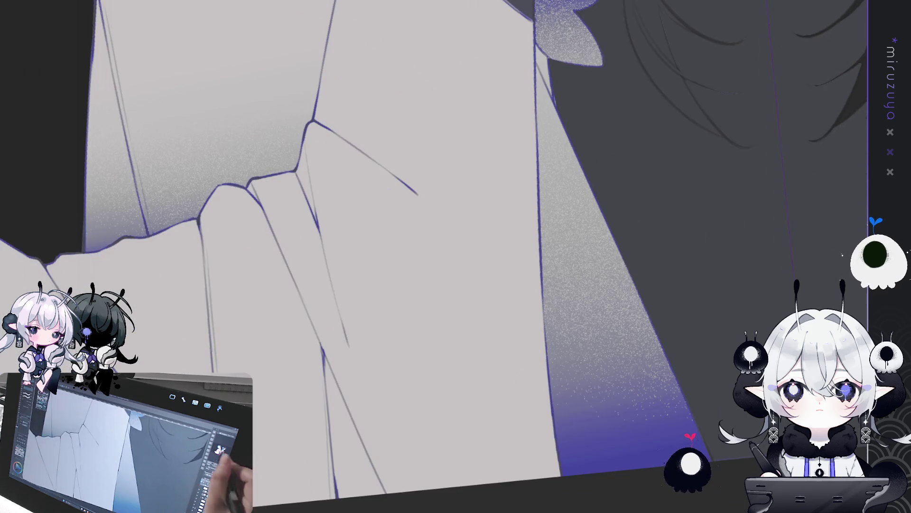
# Drag a purple-to-transparent gradient upward from the left elf's robe hem.
pyautogui.moveTo(427, 237); pyautogui.dragTo(408, 246)
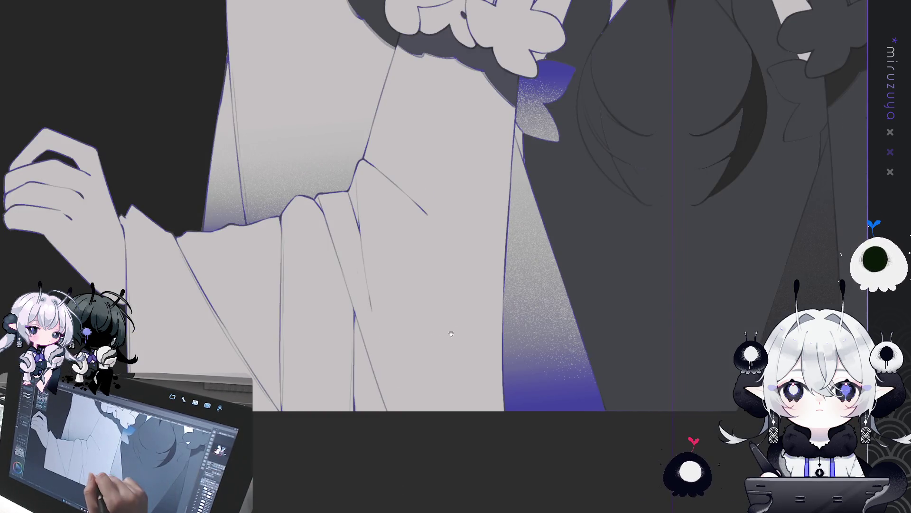
pyautogui.moveTo(394, 311); pyautogui.dragTo(409, 271)
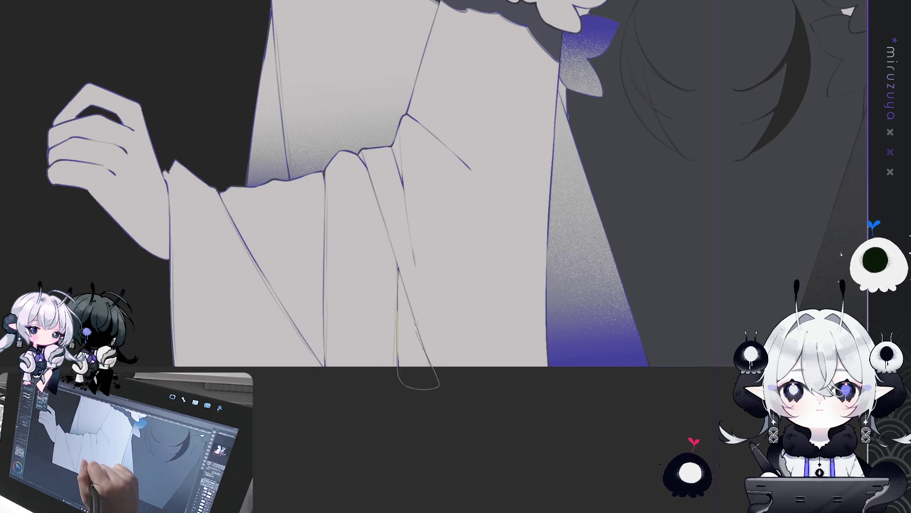
pyautogui.hotkey('ctrl', '-')
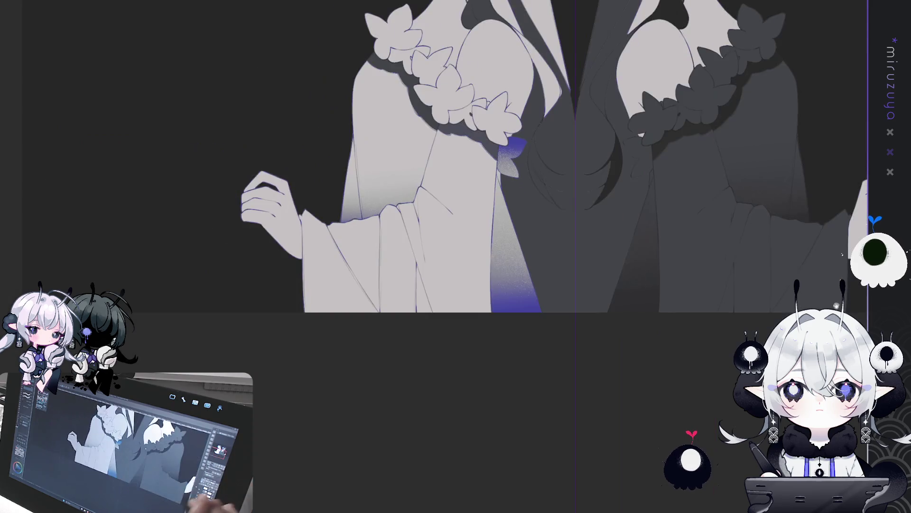
pyautogui.moveTo(456, 190); pyautogui.dragTo(361, 188)
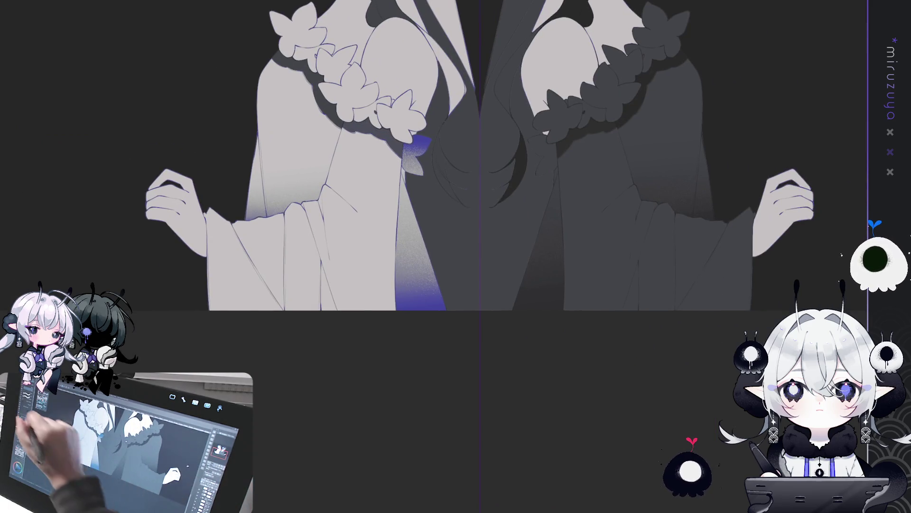
pyautogui.moveTo(484, 368); pyautogui.dragTo(484, 245)
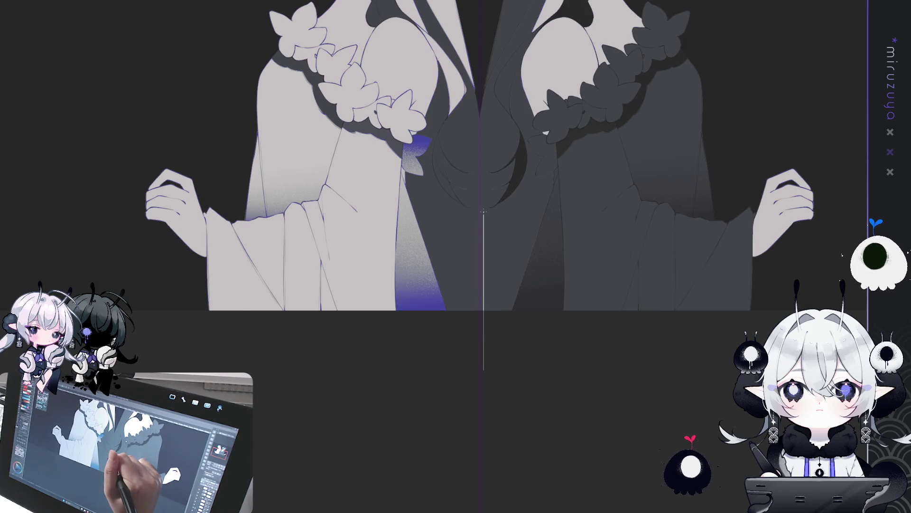
pyautogui.moveTo(483, 207); pyautogui.dragTo(484, 209)
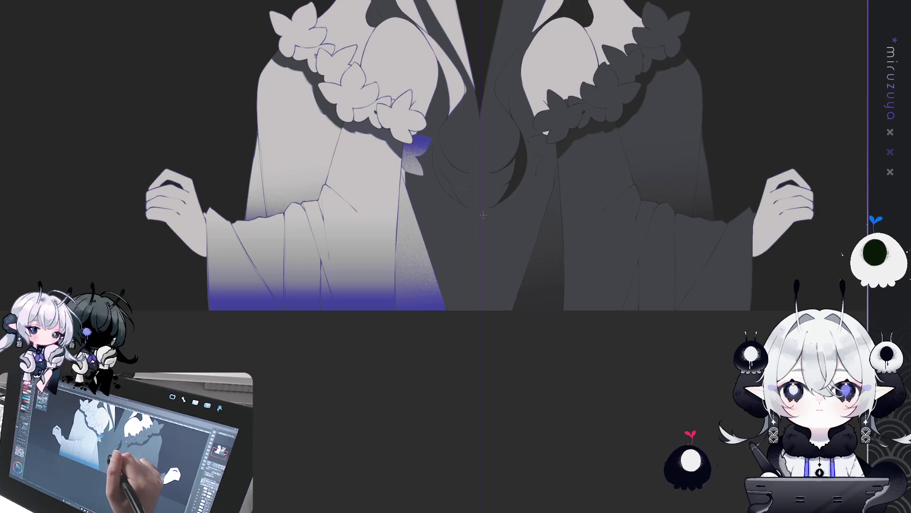
pyautogui.moveTo(634, 82)
pyautogui.mouseDown()
pyautogui.moveTo(660, 301)
pyautogui.moveTo(617, 247)
pyautogui.mouseUp()
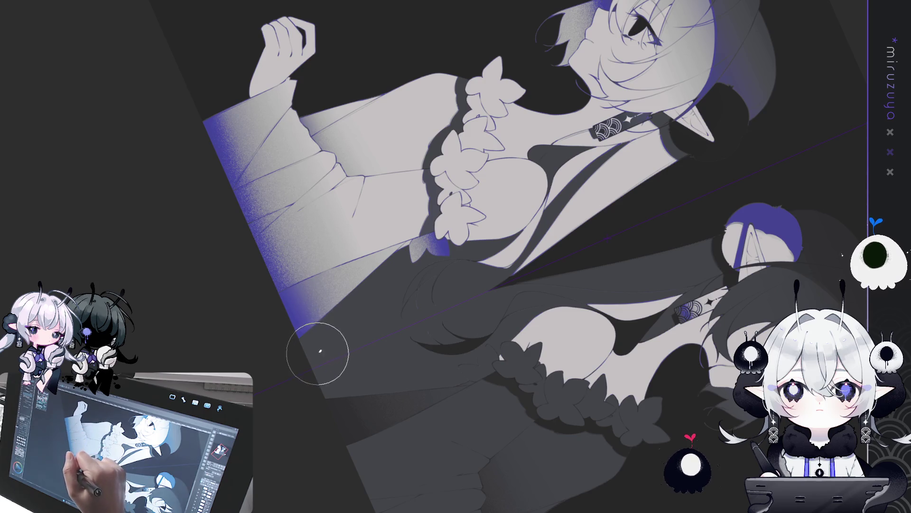
# Undo the straight purple gradient on the left robe and test an airbrushed purple stroke.
pyautogui.hotkey('ctrl', 'shift', 'r')
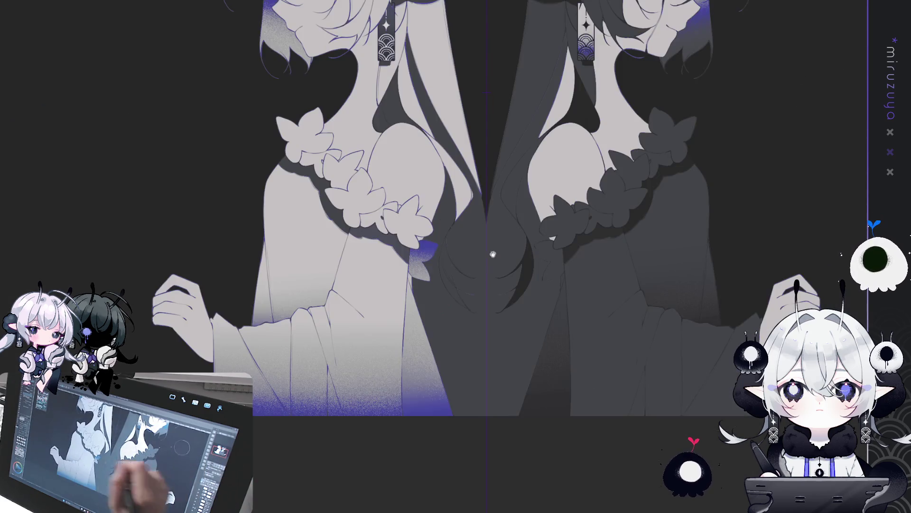
pyautogui.moveTo(519, 232); pyautogui.dragTo(553, 165)
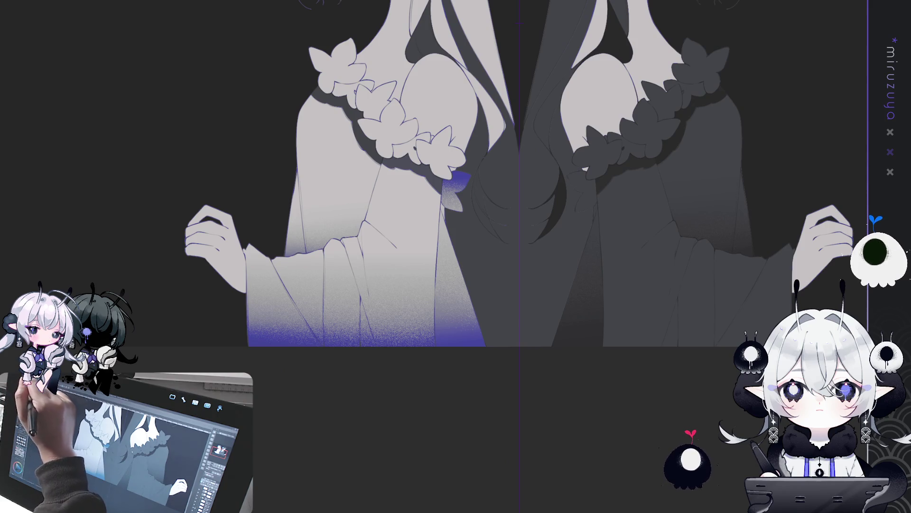
pyautogui.hotkey('ctrl', 'z')
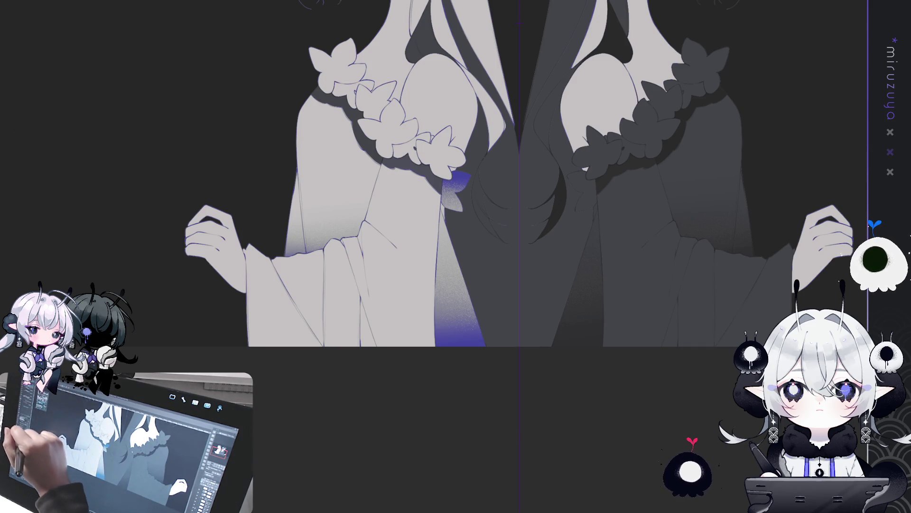
pyautogui.moveTo(463, 301); pyautogui.dragTo(285, 417)
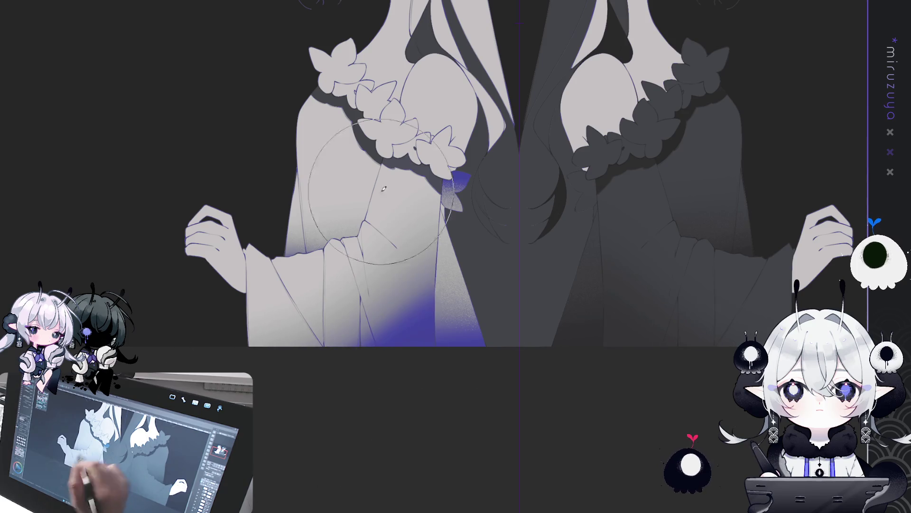
pyautogui.hotkey('ctrl', 'z')
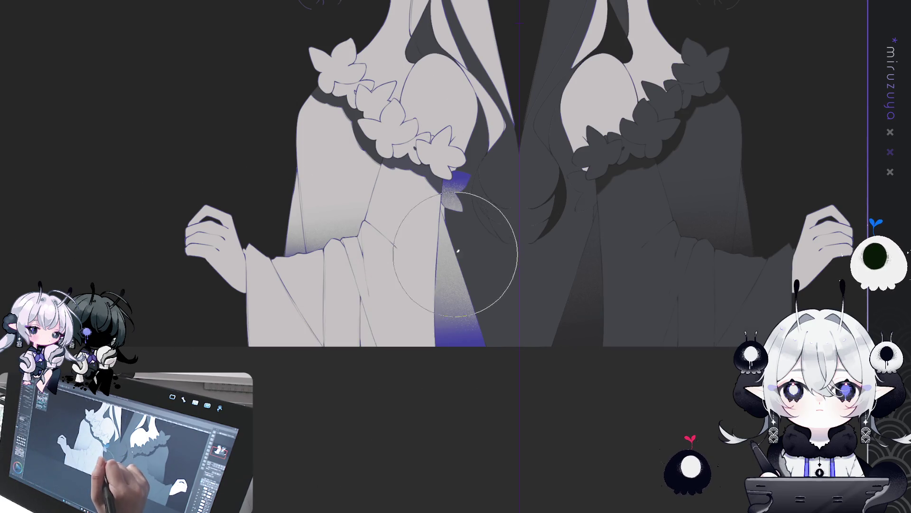
# Airbrush a curved purple band along the lower left robe, extending it leftward along the hem.
pyautogui.moveTo(463, 304); pyautogui.dragTo(199, 394)
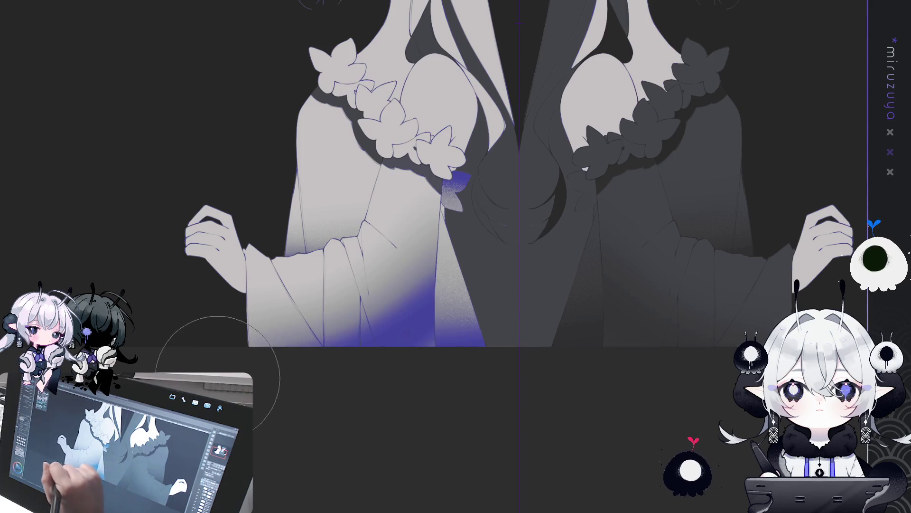
pyautogui.hotkey('ctrl', 'z')
pyautogui.moveTo(468, 301); pyautogui.dragTo(362, 397)
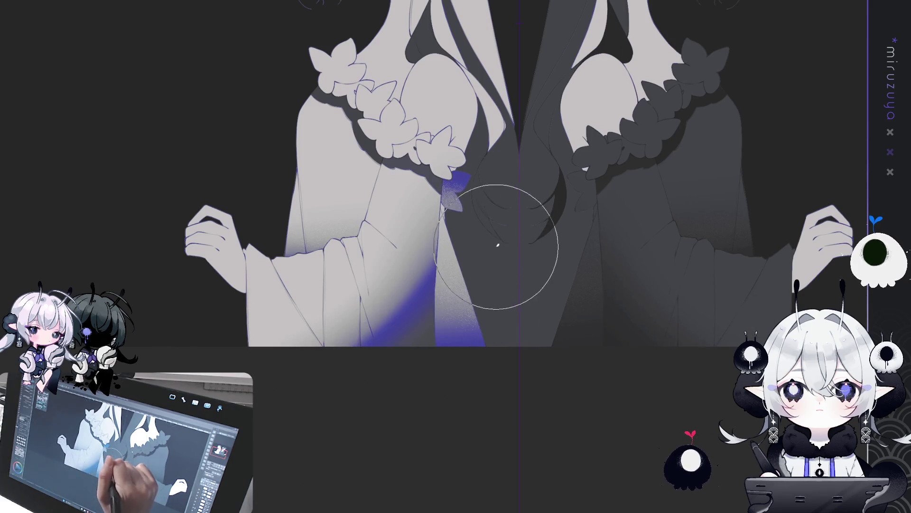
pyautogui.moveTo(494, 240); pyautogui.dragTo(214, 394)
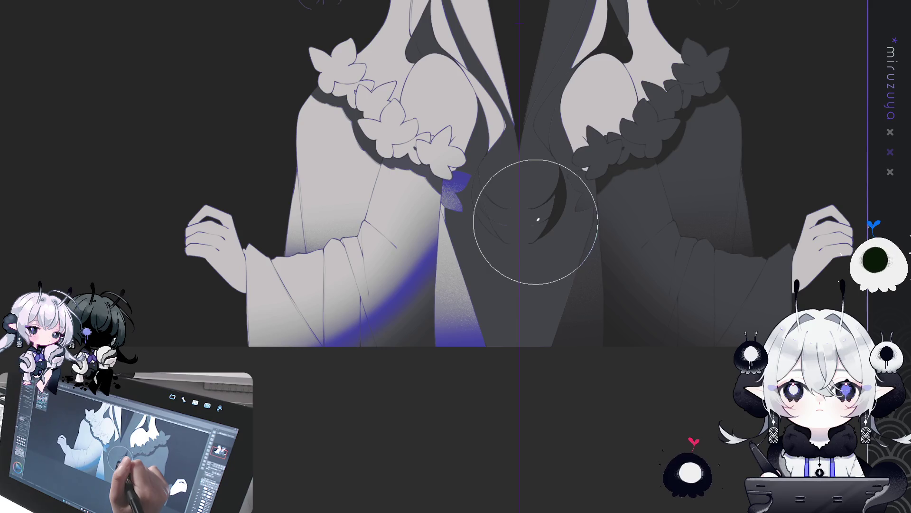
pyautogui.hotkey('ctrl', 'z')
pyautogui.moveTo(495, 222); pyautogui.dragTo(268, 425)
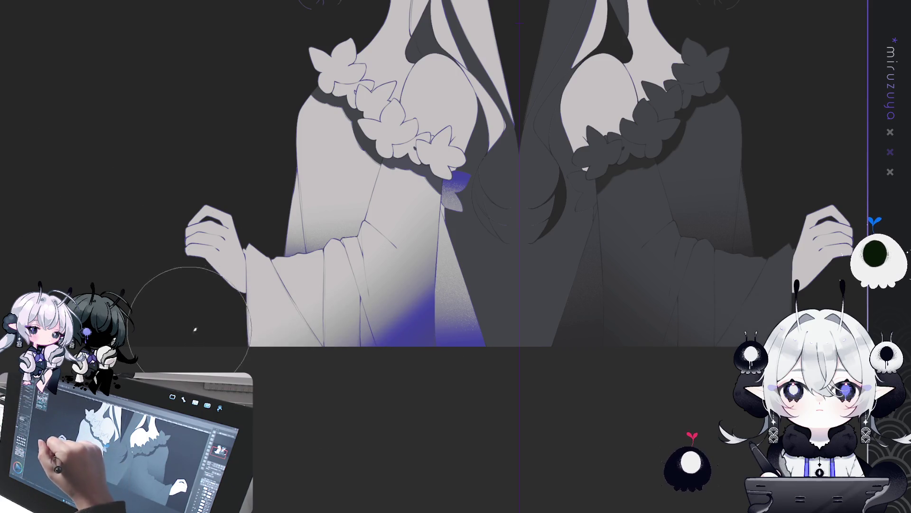
pyautogui.moveTo(223, 351); pyautogui.dragTo(427, 397)
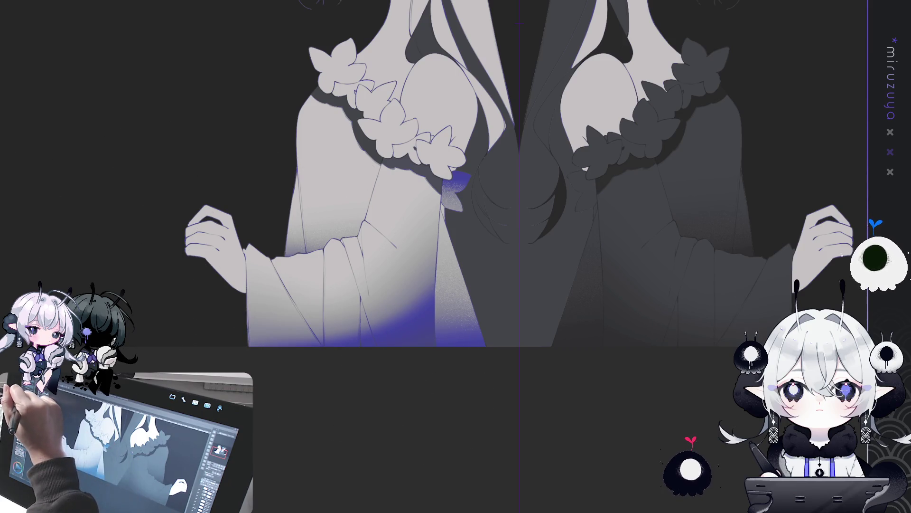
pyautogui.moveTo(474, 285); pyautogui.dragTo(522, 345)
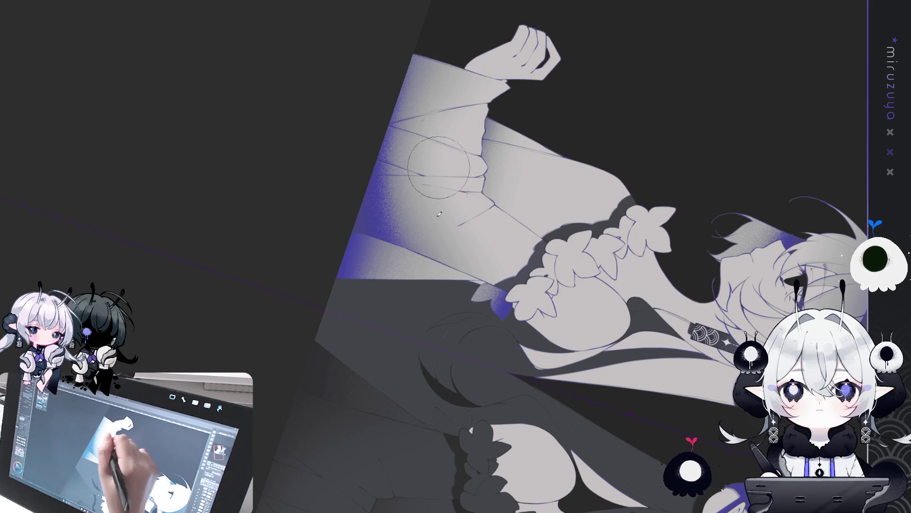
# Straighten the canvas and zoom in on the lower sleeves.
pyautogui.hotkey('ctrl', '0')
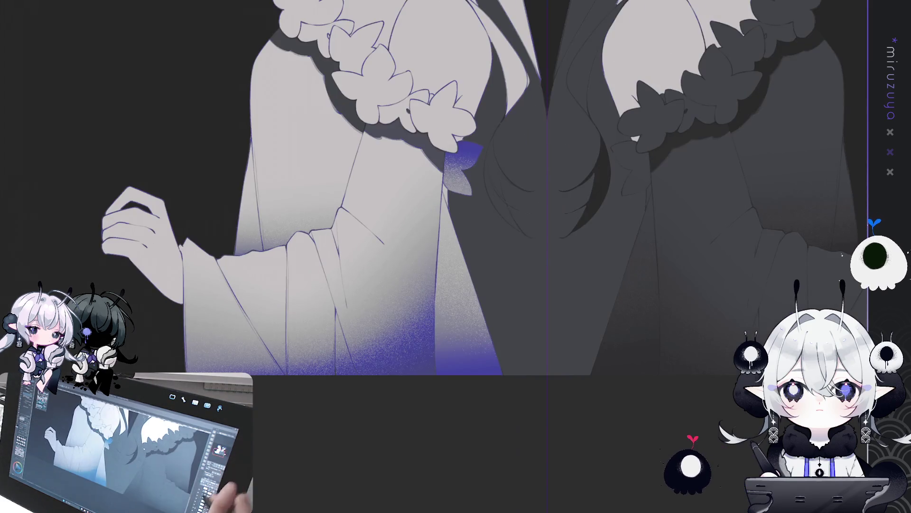
pyautogui.scroll(2, 413, 313)
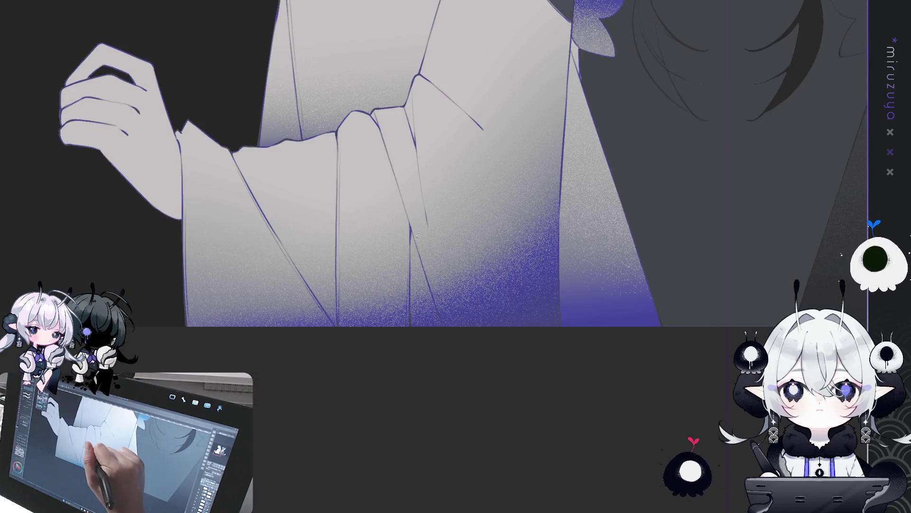
# Lasso the narrow sleeve fold, fill it with a darker tone, and deselect.
pyautogui.moveTo(412, 229); pyautogui.dragTo(427, 268)
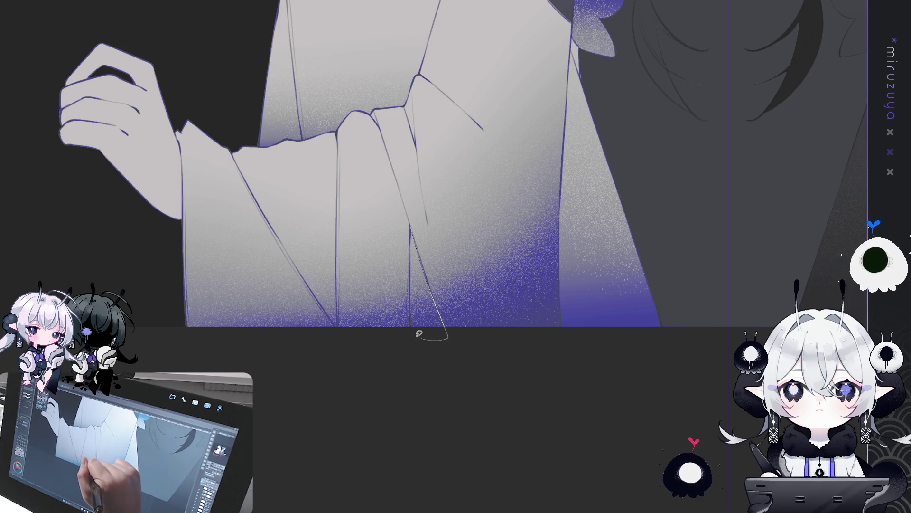
pyautogui.moveTo(413, 254); pyautogui.dragTo(411, 233)
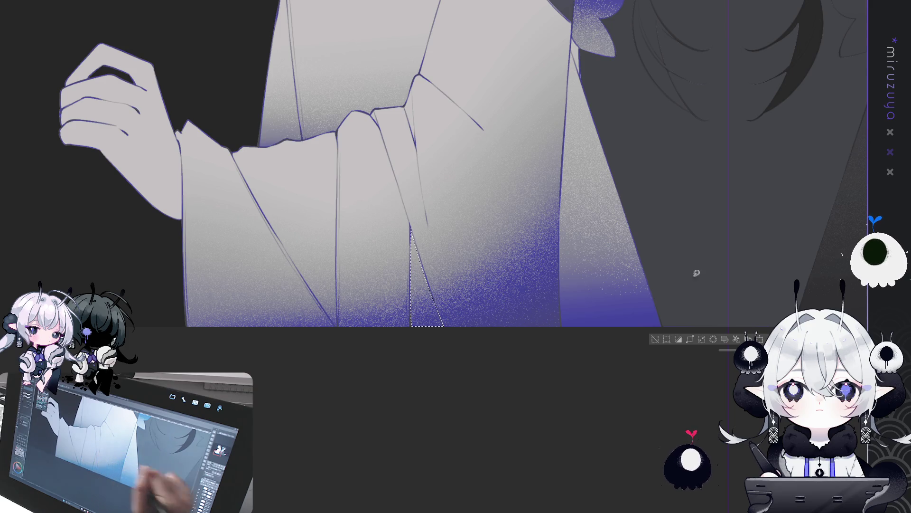
pyautogui.press('Delete')
pyautogui.hotkey('ctrl', 'd')
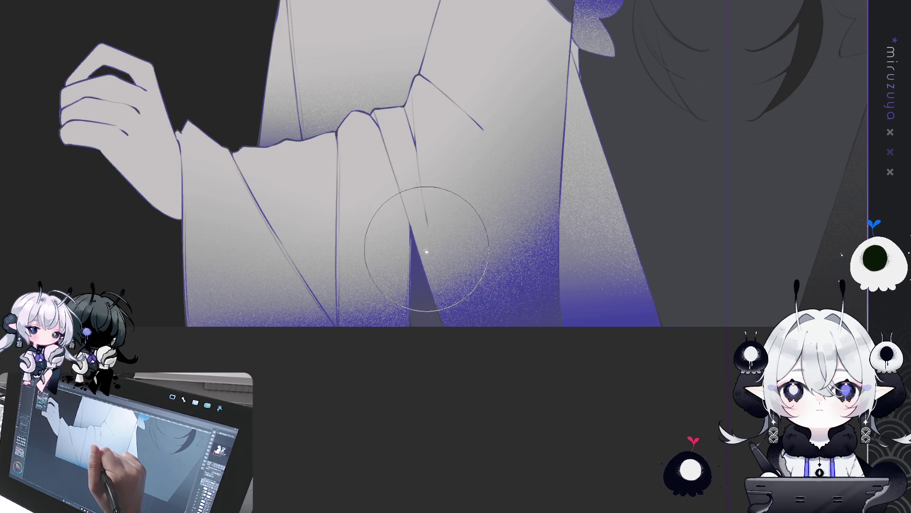
# Fill the inner sleeve fold with a gradient, grey at the top and purple at the bottom.
pyautogui.press('[')
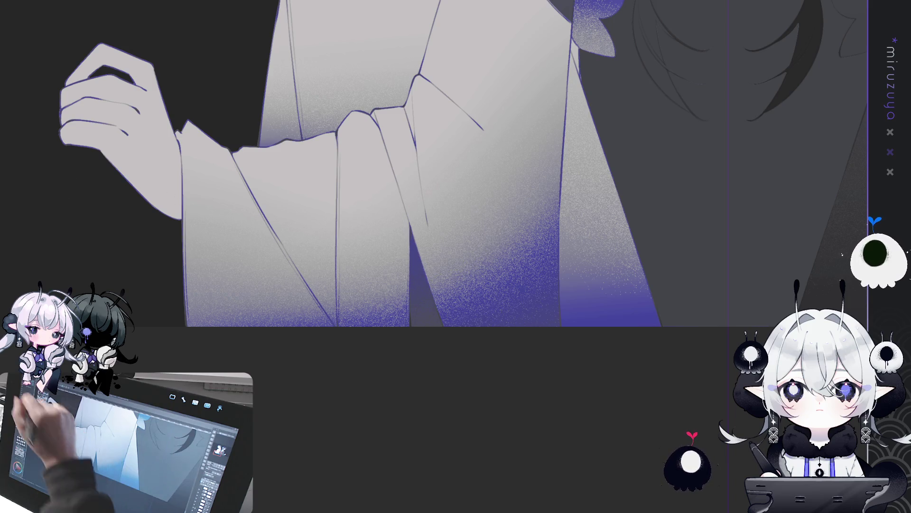
pyautogui.moveTo(467, 200); pyautogui.dragTo(475, 226)
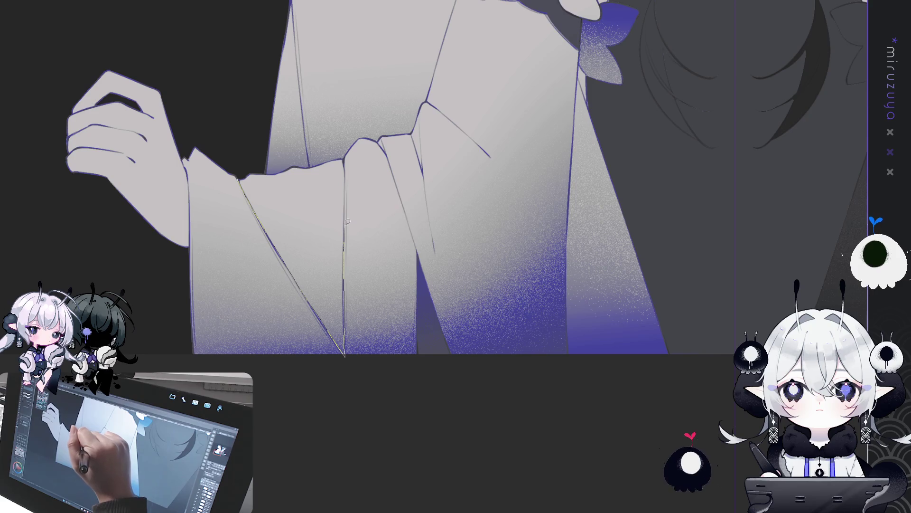
pyautogui.moveTo(254, 151); pyautogui.dragTo(239, 180)
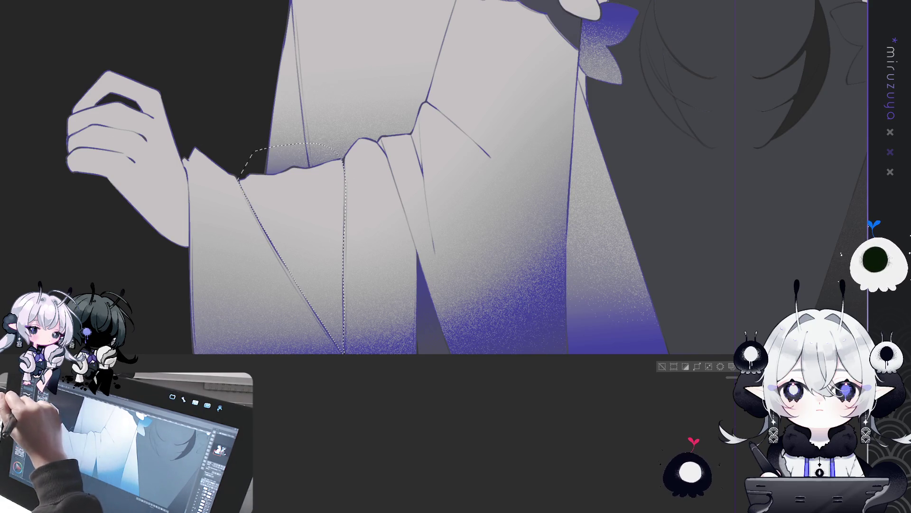
pyautogui.moveTo(264, 37); pyautogui.dragTo(325, 289)
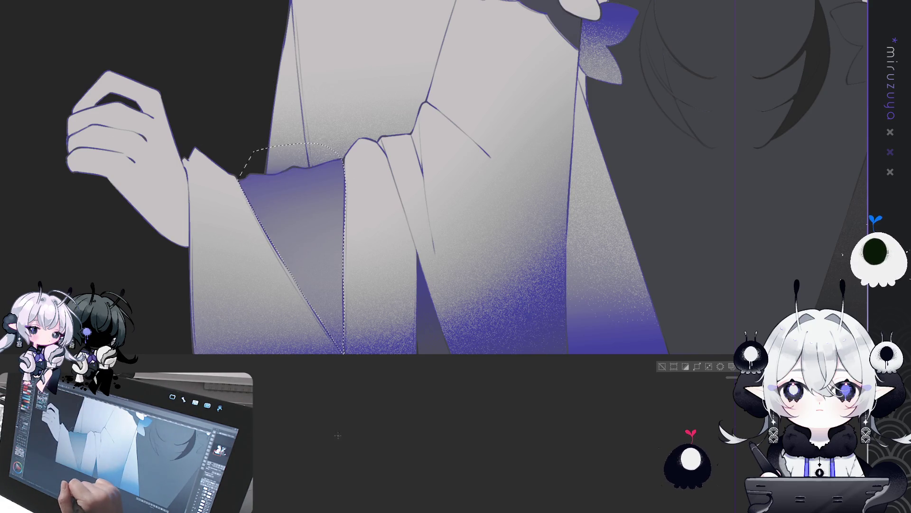
pyautogui.hotkey('ctrl', 'z')
pyautogui.moveTo(353, 330); pyautogui.dragTo(293, 101)
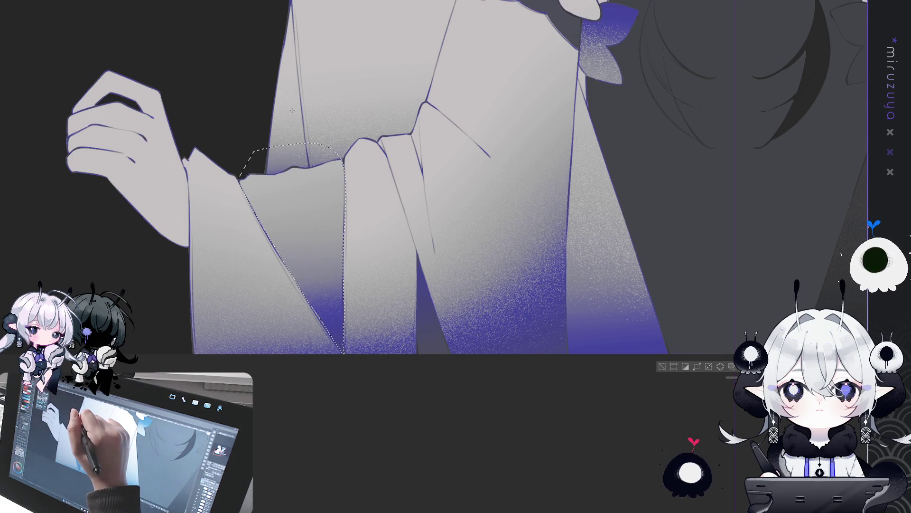
pyautogui.hotkey('ctrl', 'd')
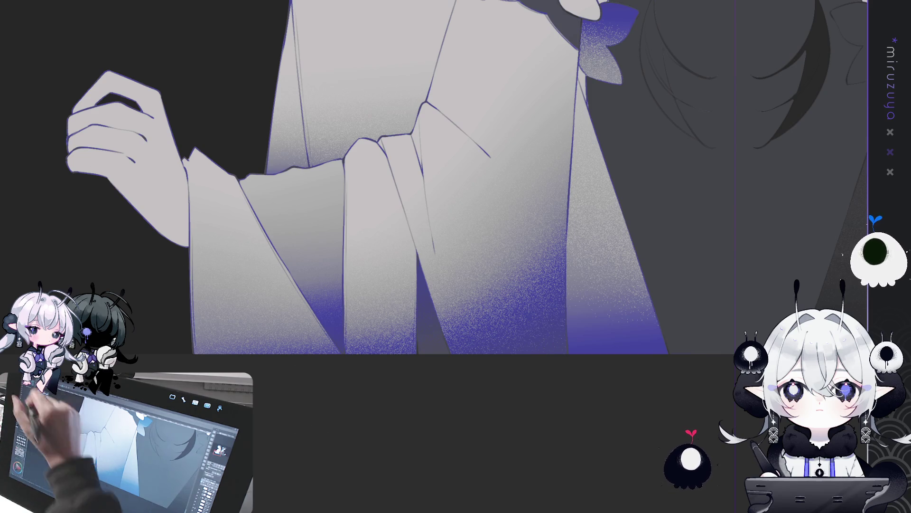
# Airbrush grey shading along the cuff's lower and left edges.
pyautogui.moveTo(260, 183); pyautogui.dragTo(265, 196)
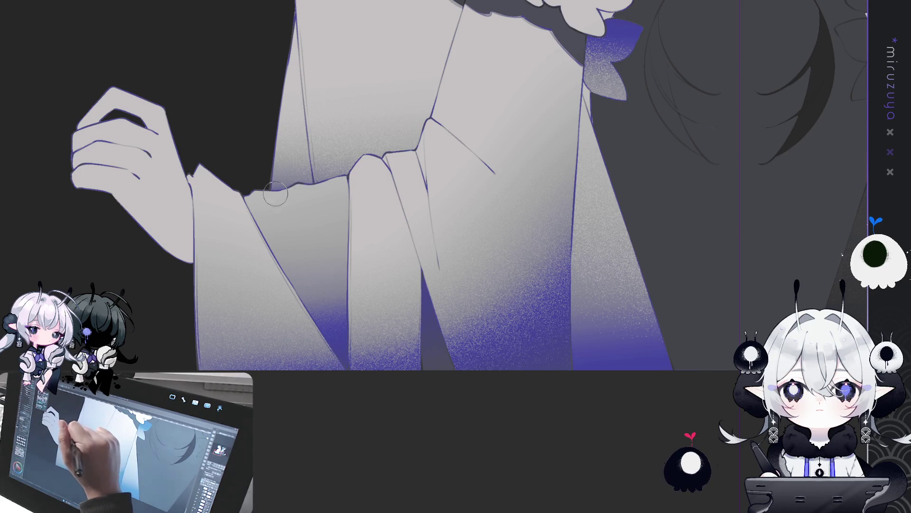
pyautogui.moveTo(252, 194)
pyautogui.mouseDown()
pyautogui.moveTo(328, 170)
pyautogui.moveTo(334, 189)
pyautogui.mouseUp()
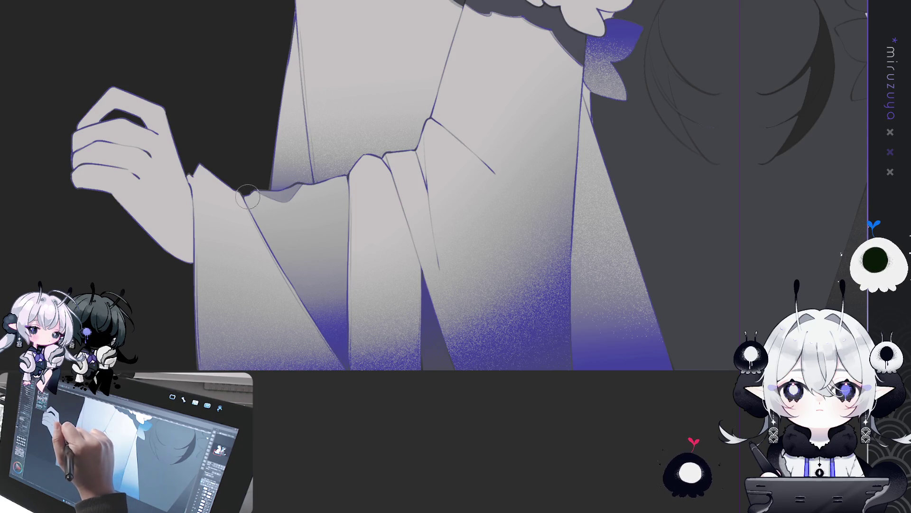
pyautogui.moveTo(245, 195); pyautogui.dragTo(271, 256)
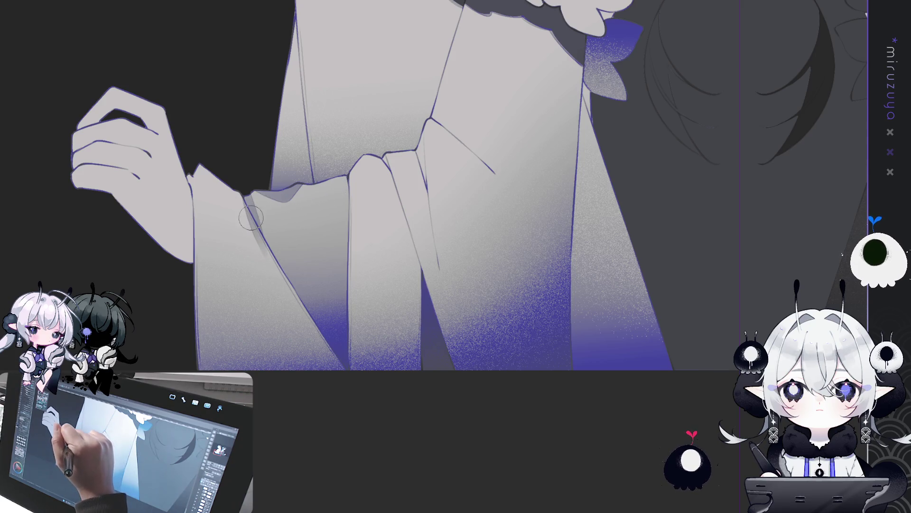
pyautogui.moveTo(237, 196); pyautogui.dragTo(240, 197)
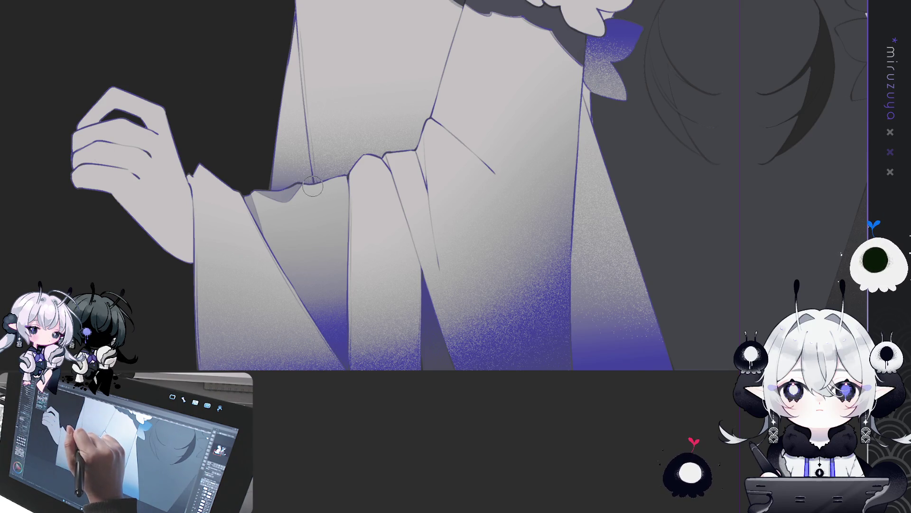
# Paint a grey teardrop shadow inside the cuff and blend its edges down to the tip.
pyautogui.moveTo(306, 192)
pyautogui.mouseDown()
pyautogui.moveTo(285, 218)
pyautogui.moveTo(321, 294)
pyautogui.moveTo(316, 201)
pyautogui.moveTo(293, 212)
pyautogui.moveTo(305, 264)
pyautogui.moveTo(310, 200)
pyautogui.mouseUp()
pyautogui.moveTo(301, 234)
pyautogui.mouseDown()
pyautogui.moveTo(308, 218)
pyautogui.moveTo(314, 264)
pyautogui.moveTo(315, 247)
pyautogui.mouseUp()
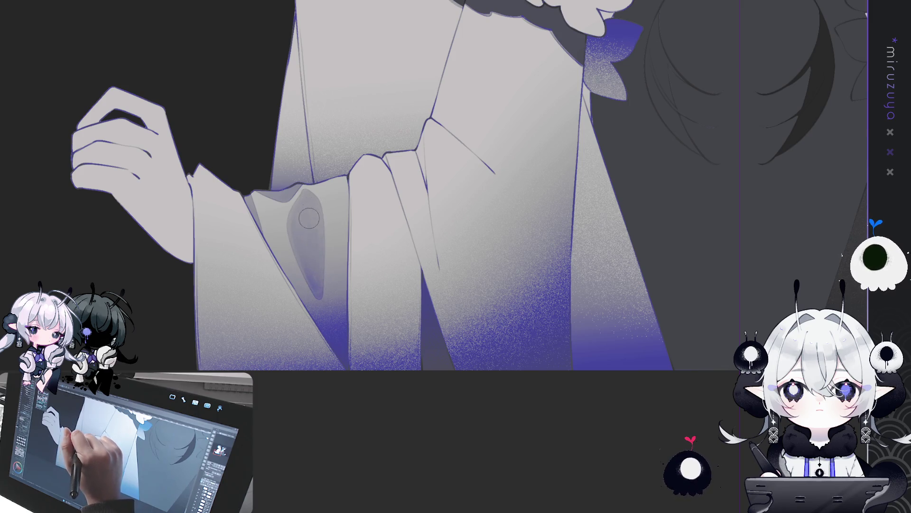
pyautogui.moveTo(301, 205); pyautogui.dragTo(306, 272)
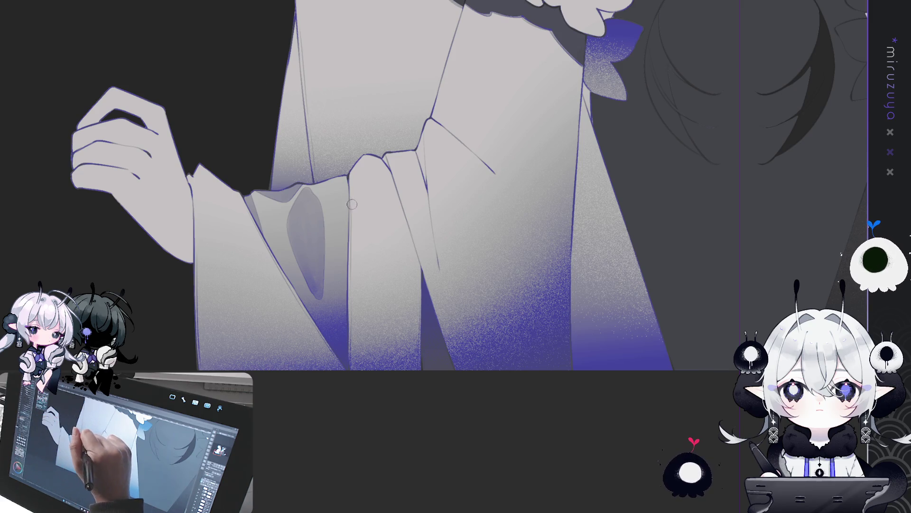
pyautogui.moveTo(313, 186); pyautogui.dragTo(331, 230)
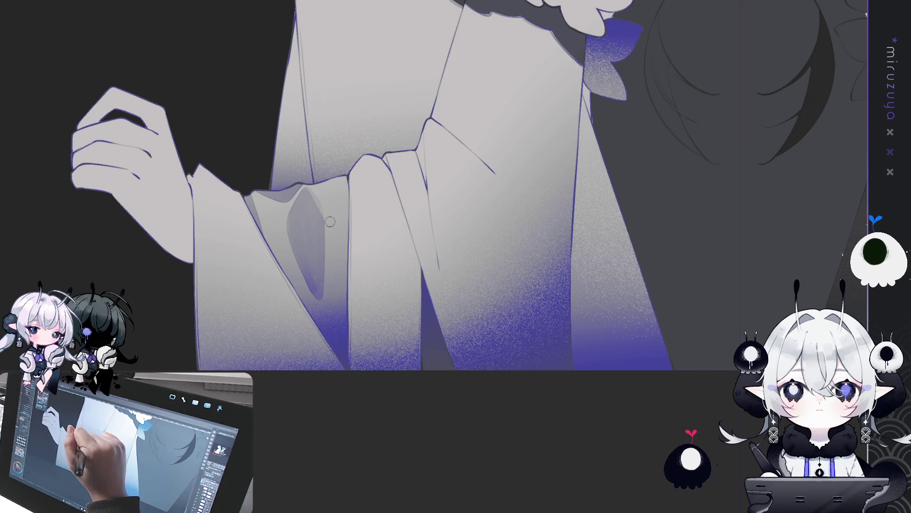
pyautogui.moveTo(323, 196); pyautogui.dragTo(323, 291)
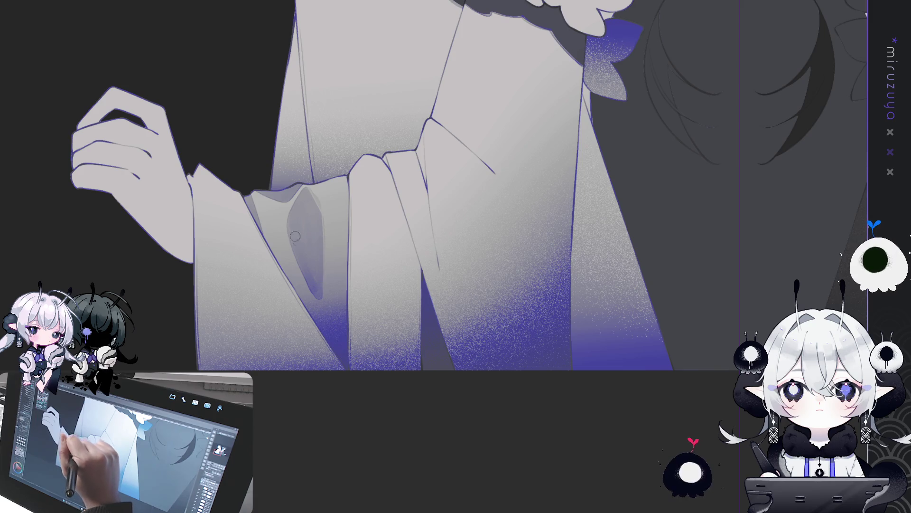
pyautogui.moveTo(287, 239); pyautogui.dragTo(317, 299)
pyautogui.moveTo(285, 230); pyautogui.dragTo(331, 323)
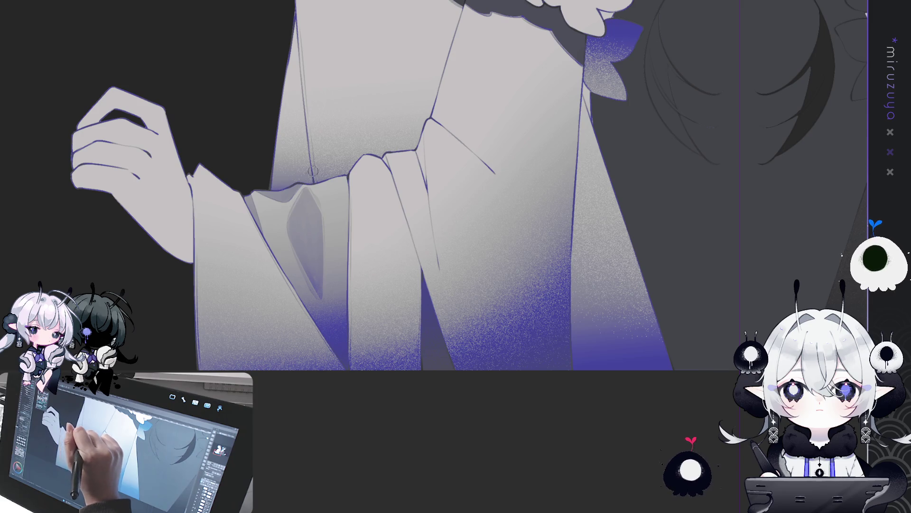
pyautogui.moveTo(298, 197); pyautogui.dragTo(287, 229)
pyautogui.moveTo(462, 235)
pyautogui.mouseDown()
pyautogui.moveTo(402, 294)
pyautogui.moveTo(402, 314)
pyautogui.mouseUp()
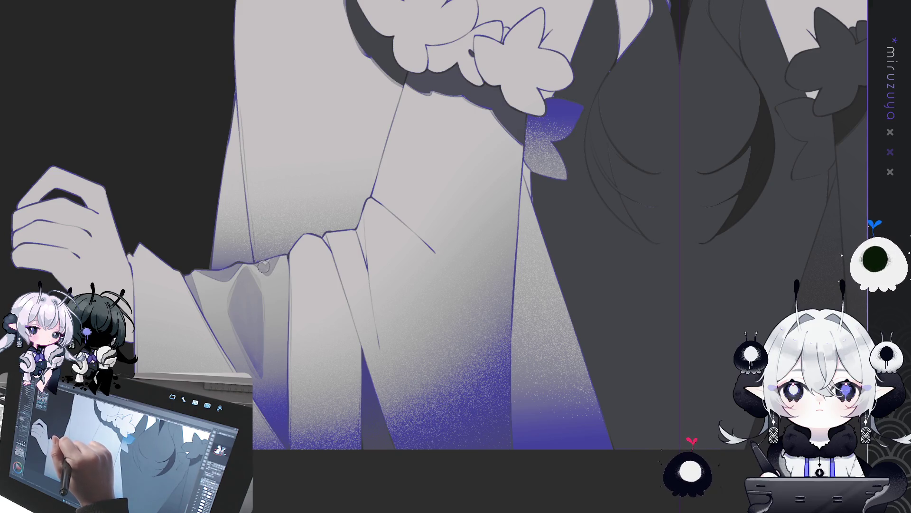
# Draw a dark Pen line down the cuff fold edge, comparing with undo/redo, and redraw it cleanly.
pyautogui.moveTo(255, 259)
pyautogui.mouseDown()
pyautogui.moveTo(267, 273)
pyautogui.moveTo(287, 247)
pyautogui.mouseUp()
pyautogui.moveTo(268, 289); pyautogui.dragTo(291, 245)
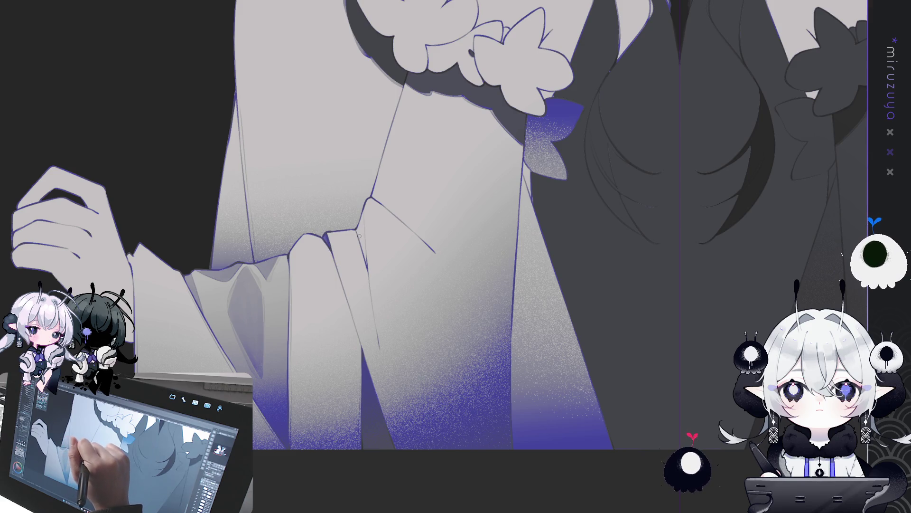
pyautogui.moveTo(355, 228); pyautogui.dragTo(366, 258)
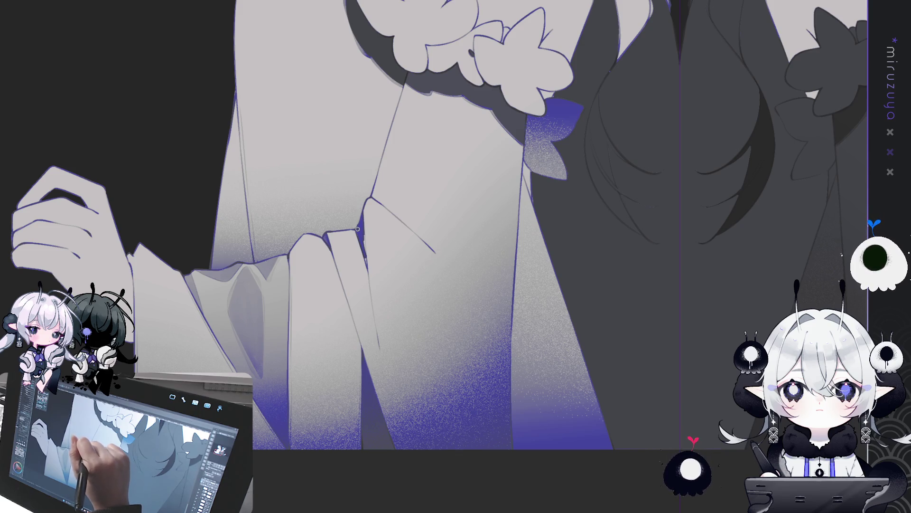
pyautogui.hotkey('ctrl', 'z')
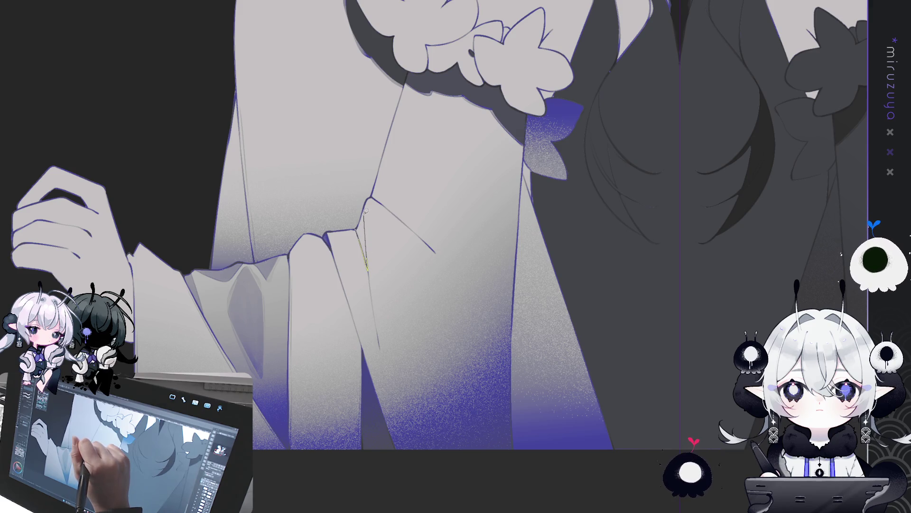
pyautogui.hotkey('ctrl', 'y')
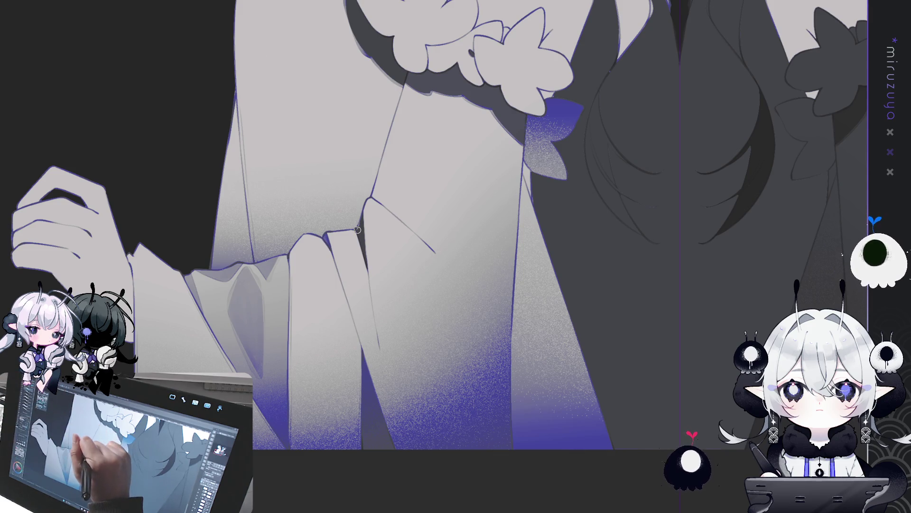
pyautogui.moveTo(363, 216); pyautogui.dragTo(368, 265)
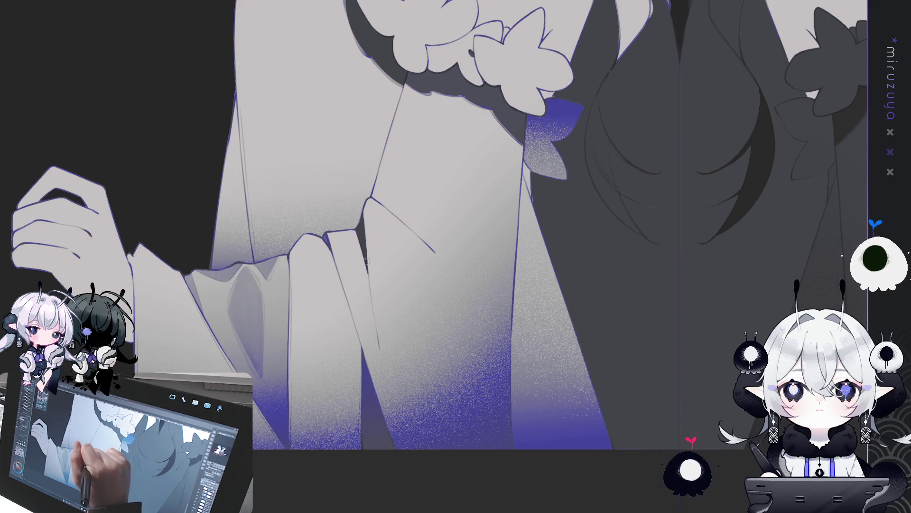
pyautogui.moveTo(362, 213); pyautogui.dragTo(367, 262)
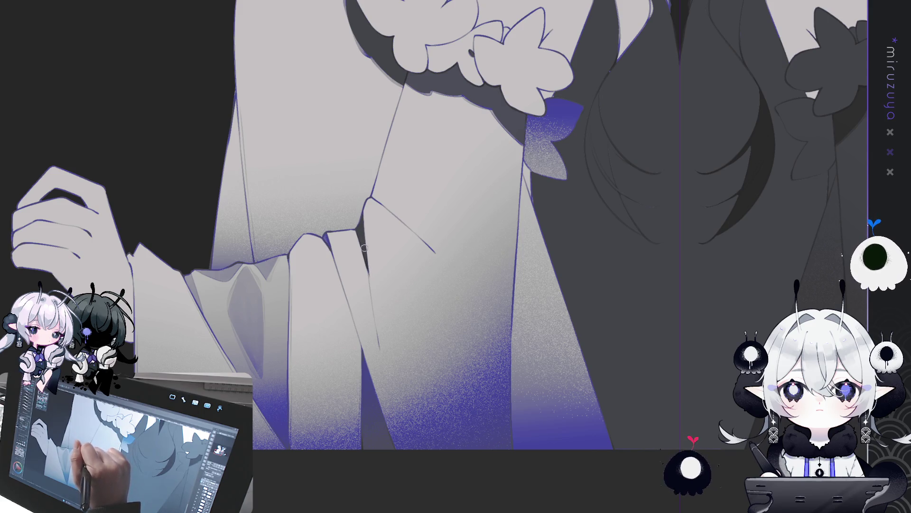
pyautogui.moveTo(360, 218); pyautogui.dragTo(369, 275)
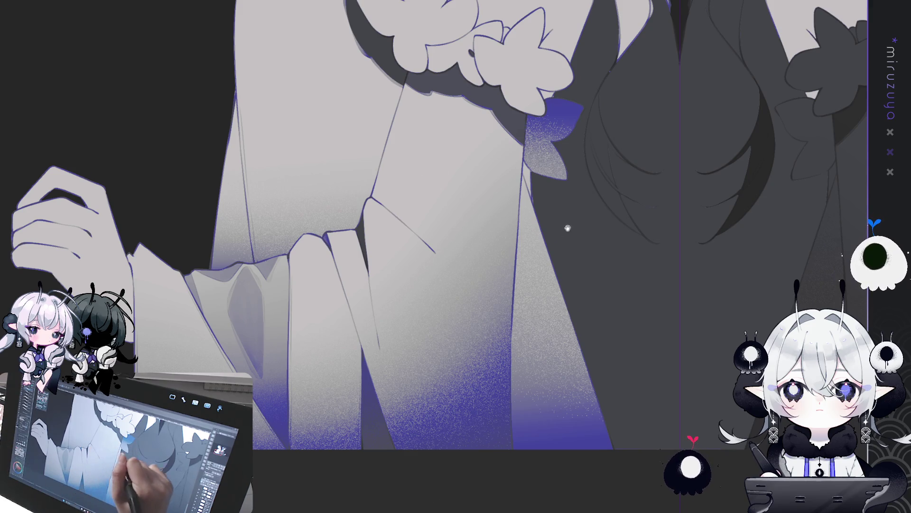
# Pan to the hand and frilly cuff, fit the illustration to the window, and rotate the view toward the sleeves.
pyautogui.moveTo(562, 230); pyautogui.dragTo(621, 234)
pyautogui.moveTo(530, 283)
pyautogui.mouseDown()
pyautogui.moveTo(630, 226)
pyautogui.moveTo(620, 250)
pyautogui.mouseUp()
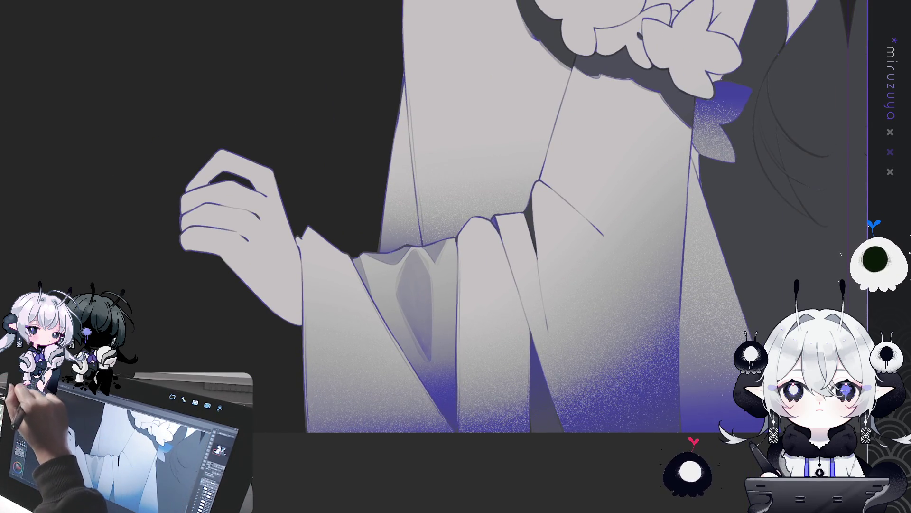
pyautogui.moveTo(745, 202)
pyautogui.mouseDown()
pyautogui.moveTo(650, 242)
pyautogui.moveTo(603, 421)
pyautogui.mouseUp()
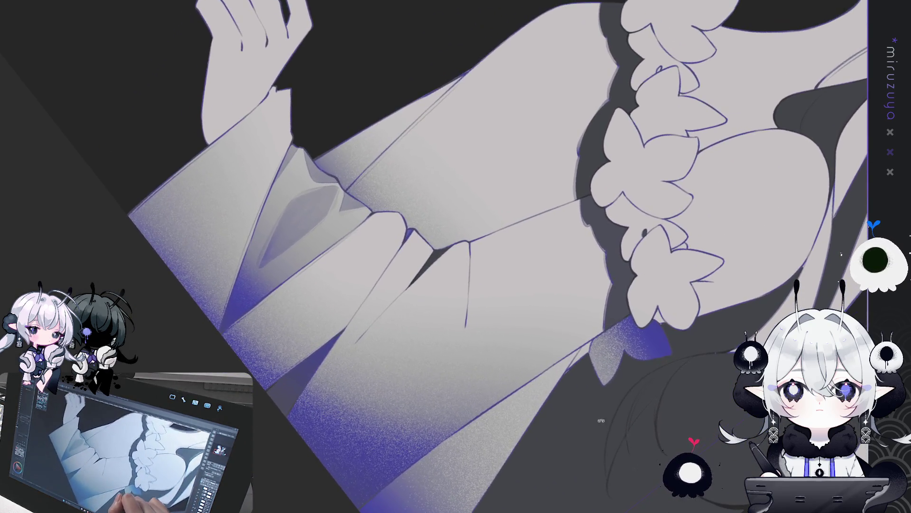
pyautogui.moveTo(504, 265)
pyautogui.mouseDown()
pyautogui.moveTo(493, 264)
pyautogui.moveTo(478, 206)
pyautogui.mouseUp()
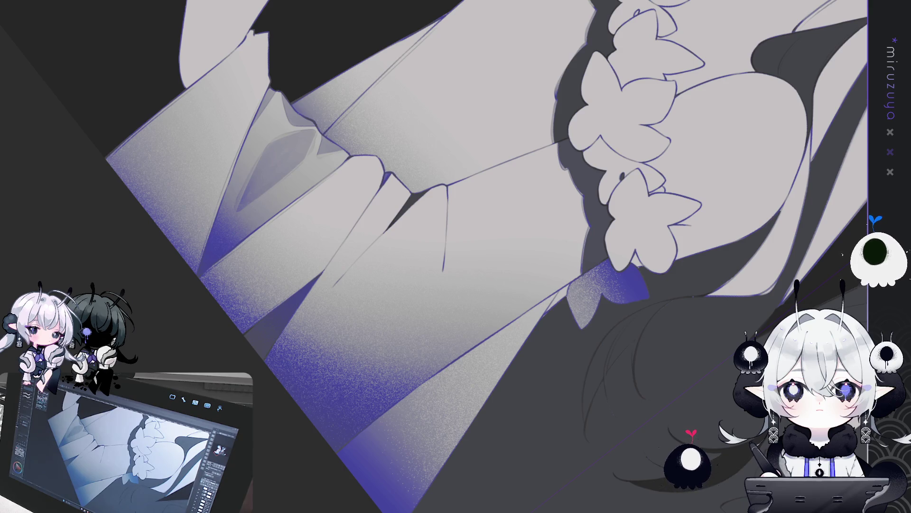
pyautogui.hotkey('ctrl', '0')
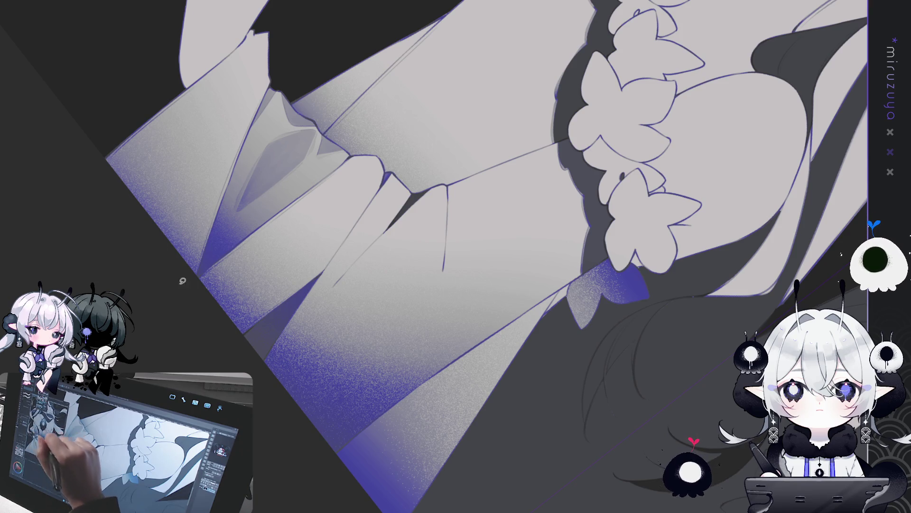
pyautogui.moveTo(320, 433)
pyautogui.mouseDown()
pyautogui.moveTo(430, 444)
pyautogui.moveTo(640, 337)
pyautogui.moveTo(630, 317)
pyautogui.moveTo(613, 426)
pyautogui.moveTo(537, 335)
pyautogui.mouseUp()
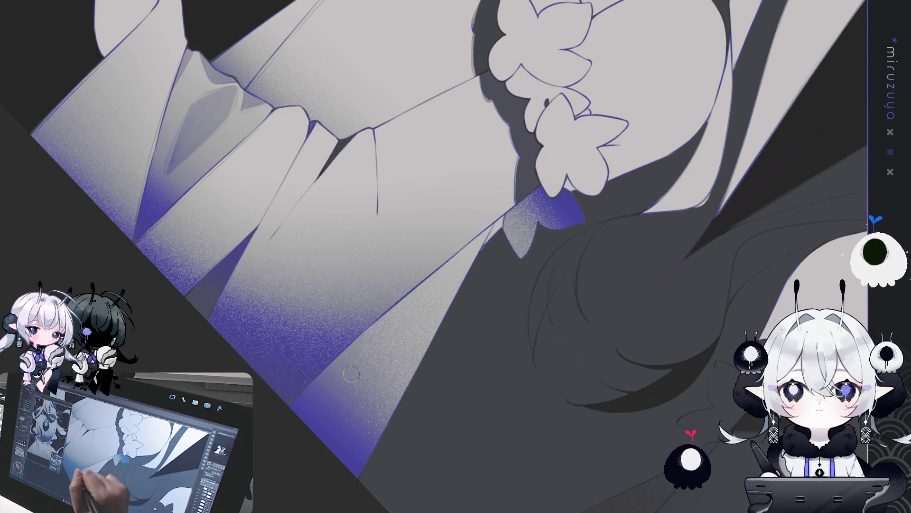
# Undo a trial stroke, then lighten the teardrop shadow's upper edge and interior.
pyautogui.moveTo(448, 330); pyautogui.dragTo(502, 312)
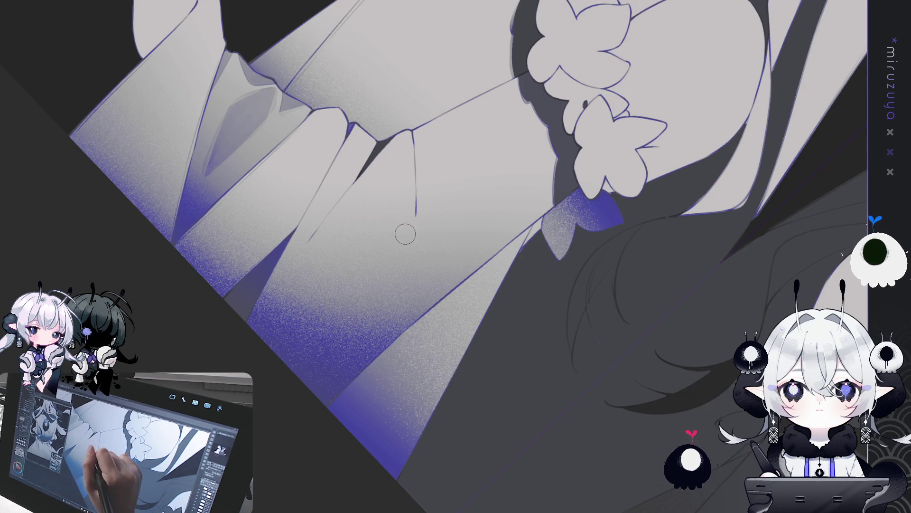
pyautogui.moveTo(418, 169)
pyautogui.mouseDown()
pyautogui.moveTo(411, 237)
pyautogui.moveTo(428, 280)
pyautogui.moveTo(418, 147)
pyautogui.moveTo(412, 166)
pyautogui.moveTo(442, 275)
pyautogui.moveTo(439, 209)
pyautogui.moveTo(416, 178)
pyautogui.moveTo(429, 256)
pyautogui.moveTo(446, 276)
pyautogui.moveTo(424, 187)
pyautogui.moveTo(444, 270)
pyautogui.moveTo(429, 218)
pyautogui.moveTo(430, 258)
pyautogui.moveTo(416, 166)
pyautogui.moveTo(453, 277)
pyautogui.mouseUp()
pyautogui.hotkey('ctrl', 'z')
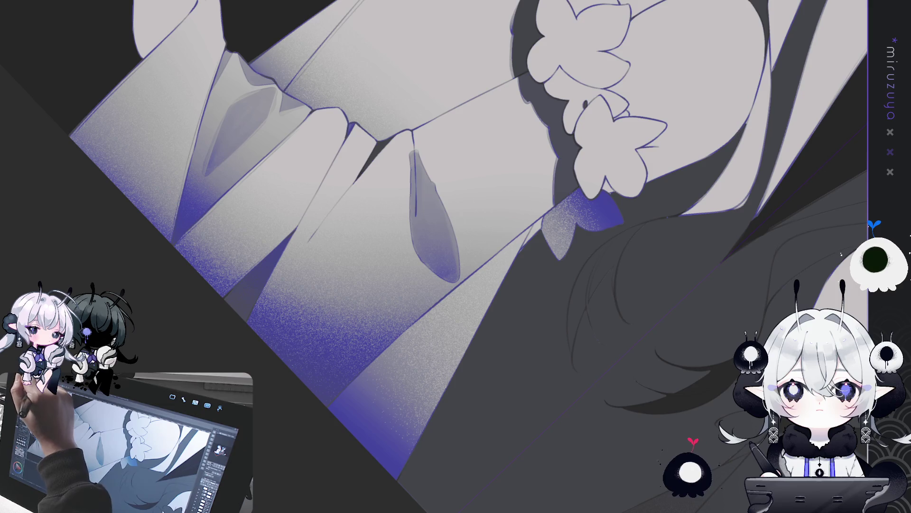
pyautogui.moveTo(411, 152)
pyautogui.mouseDown()
pyautogui.moveTo(411, 229)
pyautogui.moveTo(413, 182)
pyautogui.mouseUp()
pyautogui.moveTo(419, 148)
pyautogui.mouseDown()
pyautogui.moveTo(452, 212)
pyautogui.moveTo(413, 273)
pyautogui.mouseUp()
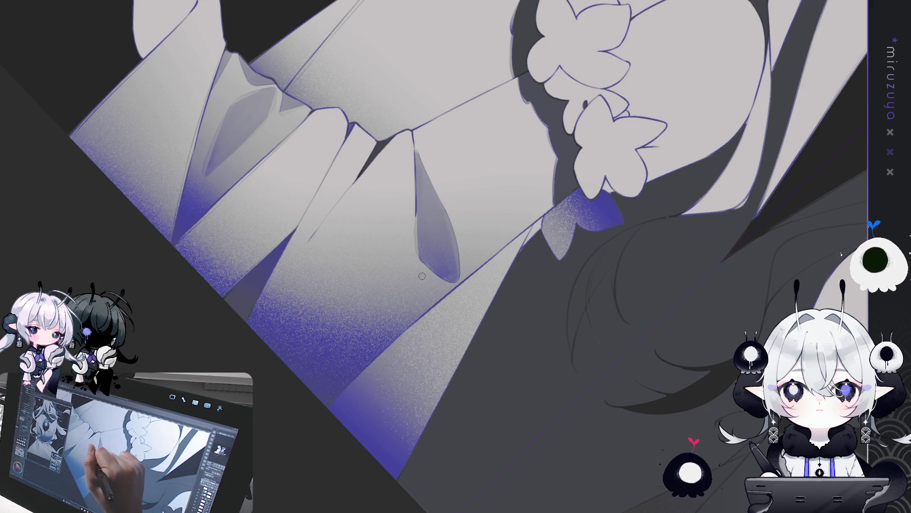
# Narrow and lighten the teardrop's left and right edges into a tapered tip.
pyautogui.moveTo(412, 221); pyautogui.dragTo(418, 254)
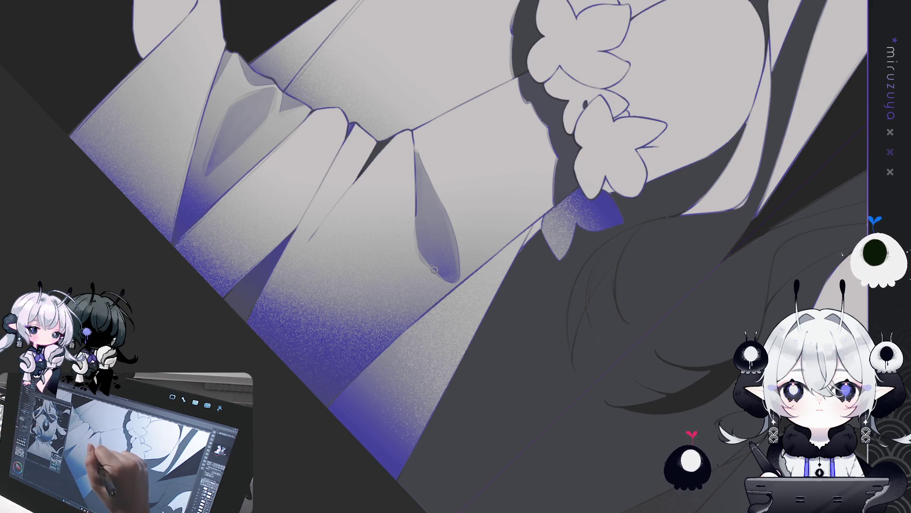
pyautogui.moveTo(415, 143); pyautogui.dragTo(460, 245)
pyautogui.moveTo(457, 280); pyautogui.dragTo(462, 242)
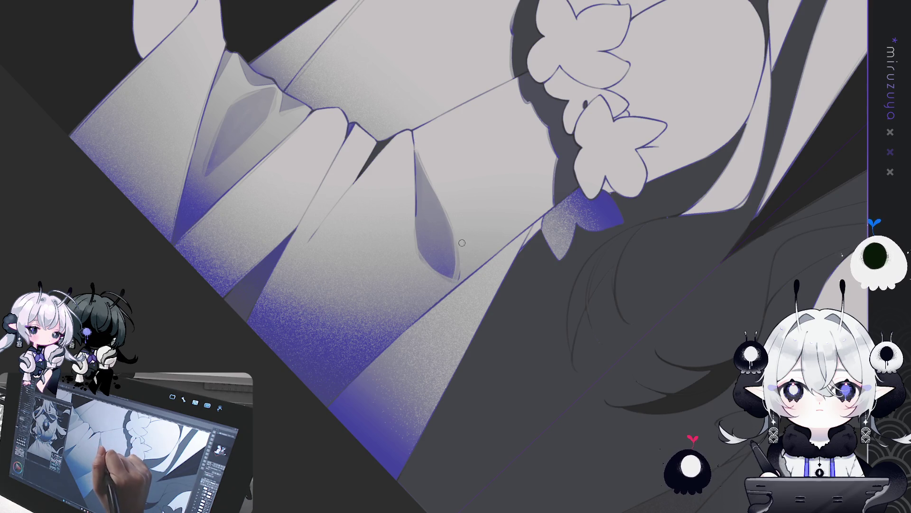
pyautogui.moveTo(460, 277); pyautogui.dragTo(460, 244)
pyautogui.moveTo(438, 36)
pyautogui.mouseDown()
pyautogui.moveTo(391, 104)
pyautogui.moveTo(396, 160)
pyautogui.mouseUp()
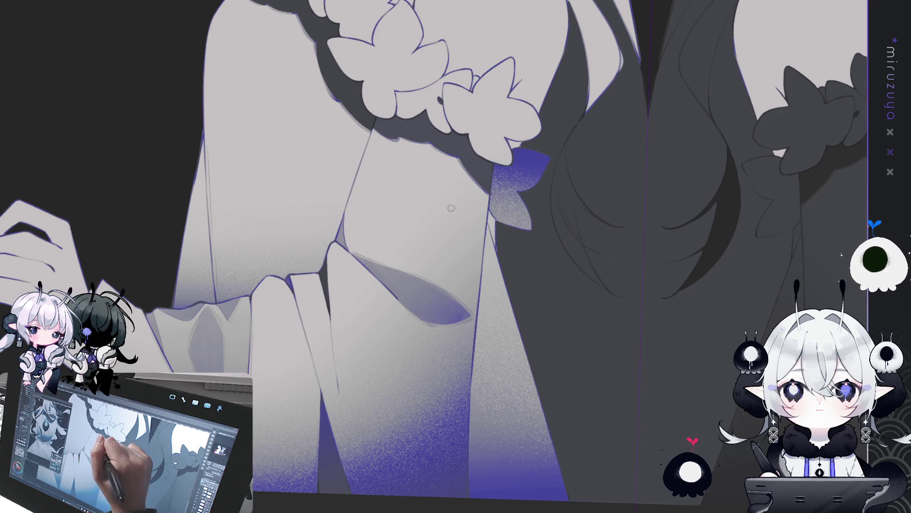
# Paint a grey oval shadow on the upper sleeve and darken its left edge with a smaller brush.
pyautogui.moveTo(354, 257)
pyautogui.mouseDown()
pyautogui.moveTo(561, 136)
pyautogui.moveTo(536, 89)
pyautogui.mouseUp()
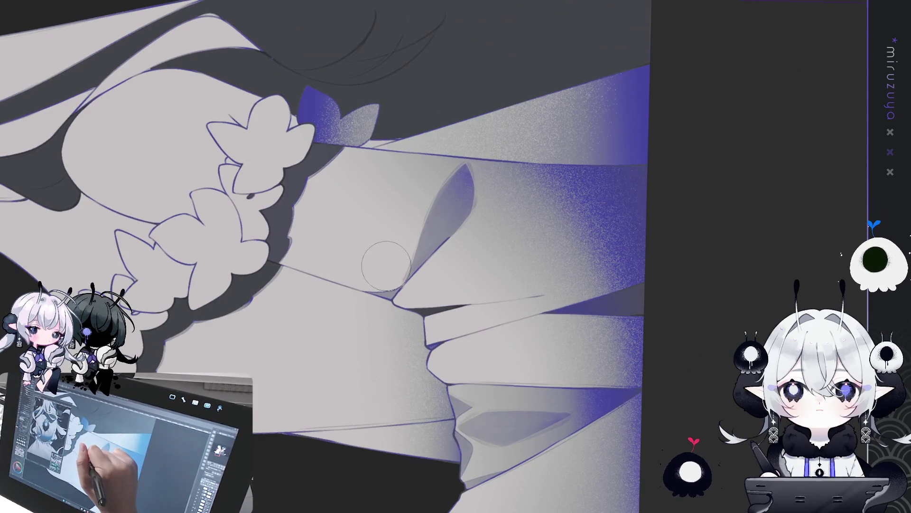
pyautogui.moveTo(391, 273)
pyautogui.mouseDown()
pyautogui.moveTo(365, 233)
pyautogui.moveTo(377, 195)
pyautogui.moveTo(387, 265)
pyautogui.moveTo(366, 188)
pyautogui.moveTo(372, 253)
pyautogui.moveTo(383, 231)
pyautogui.moveTo(370, 194)
pyautogui.moveTo(377, 218)
pyautogui.moveTo(368, 229)
pyautogui.moveTo(380, 211)
pyautogui.moveTo(372, 195)
pyautogui.moveTo(384, 269)
pyautogui.mouseUp()
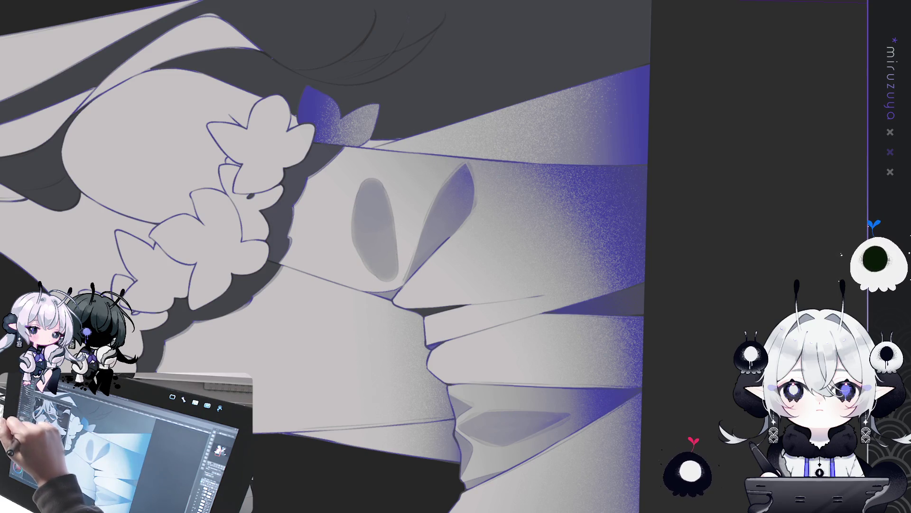
pyautogui.press('[')
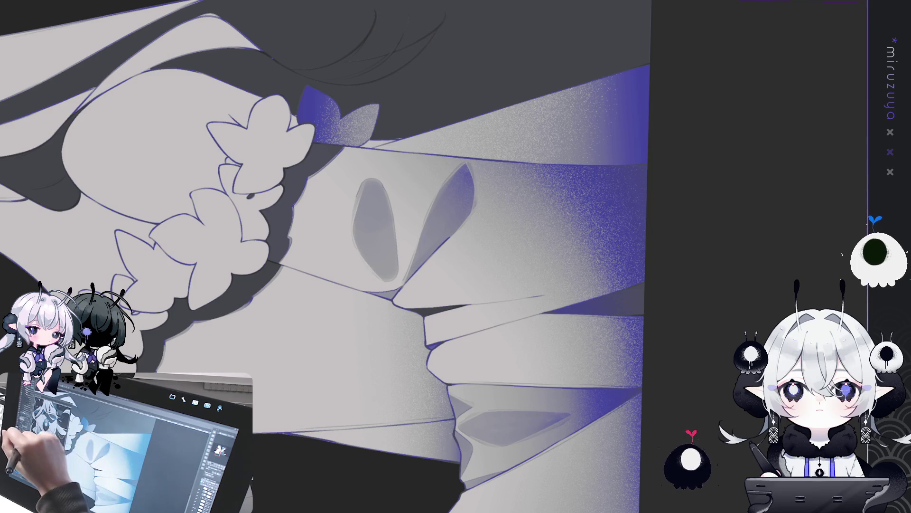
pyautogui.moveTo(357, 187); pyautogui.dragTo(352, 244)
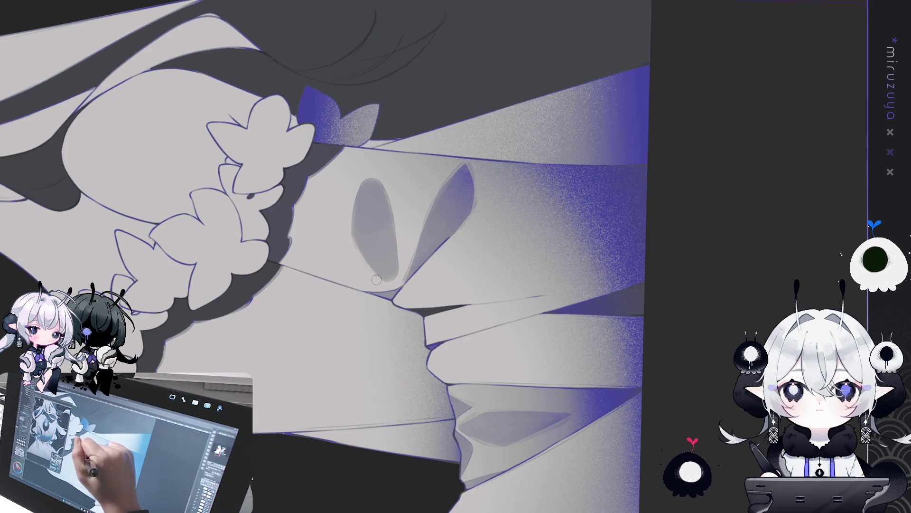
pyautogui.moveTo(356, 247)
pyautogui.mouseDown()
pyautogui.moveTo(362, 177)
pyautogui.moveTo(354, 245)
pyautogui.moveTo(363, 180)
pyautogui.moveTo(384, 190)
pyautogui.moveTo(399, 269)
pyautogui.moveTo(385, 184)
pyautogui.mouseUp()
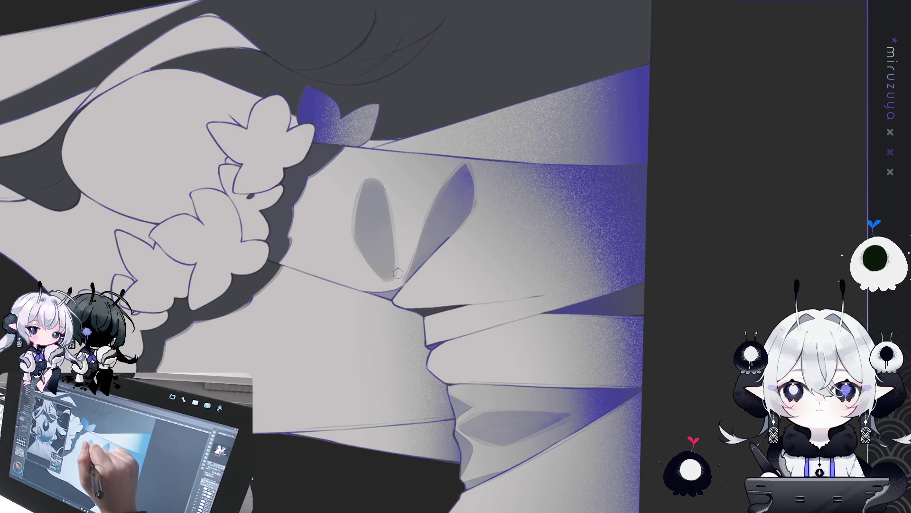
pyautogui.moveTo(382, 279)
pyautogui.mouseDown()
pyautogui.moveTo(586, 295)
pyautogui.moveTo(569, 288)
pyautogui.mouseUp()
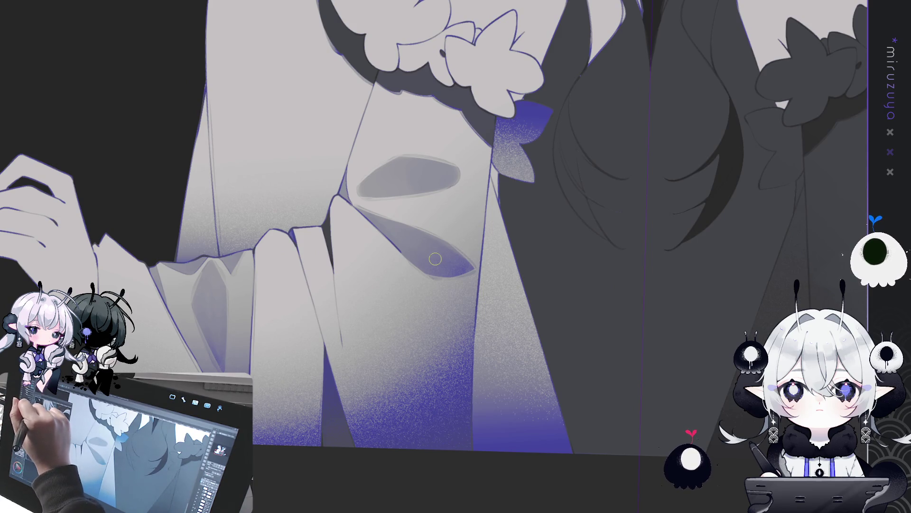
# Extend the sleeve shadow with a grey curve so it hooks around.
pyautogui.moveTo(435, 259)
pyautogui.mouseDown()
pyautogui.moveTo(494, 440)
pyautogui.moveTo(475, 446)
pyautogui.mouseUp()
pyautogui.moveTo(373, 164)
pyautogui.mouseDown()
pyautogui.moveTo(391, 230)
pyautogui.moveTo(382, 261)
pyautogui.moveTo(458, 219)
pyautogui.moveTo(383, 259)
pyautogui.moveTo(394, 197)
pyautogui.moveTo(381, 170)
pyautogui.moveTo(398, 240)
pyautogui.moveTo(395, 194)
pyautogui.moveTo(407, 228)
pyautogui.moveTo(456, 209)
pyautogui.moveTo(412, 219)
pyautogui.moveTo(387, 169)
pyautogui.mouseUp()
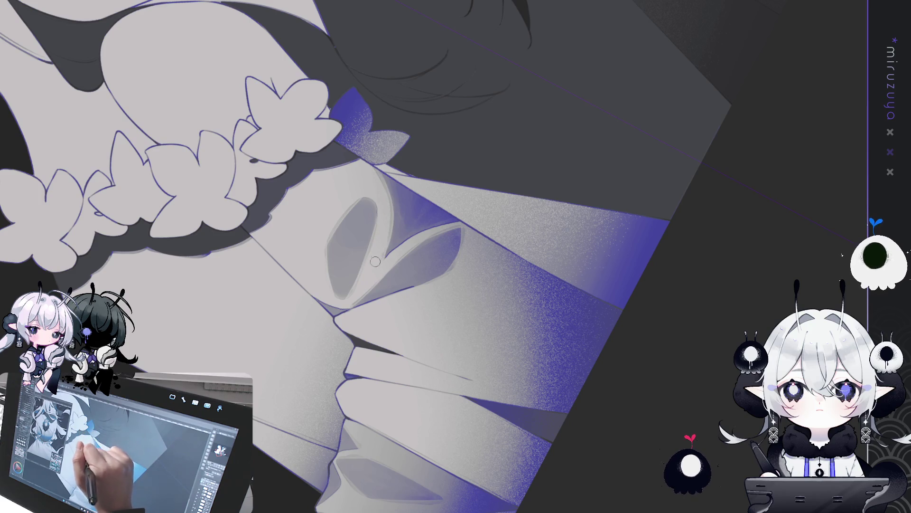
pyautogui.moveTo(374, 263)
pyautogui.mouseDown()
pyautogui.moveTo(641, 230)
pyautogui.moveTo(543, 387)
pyautogui.moveTo(563, 347)
pyautogui.moveTo(600, 374)
pyautogui.moveTo(572, 386)
pyautogui.mouseUp()
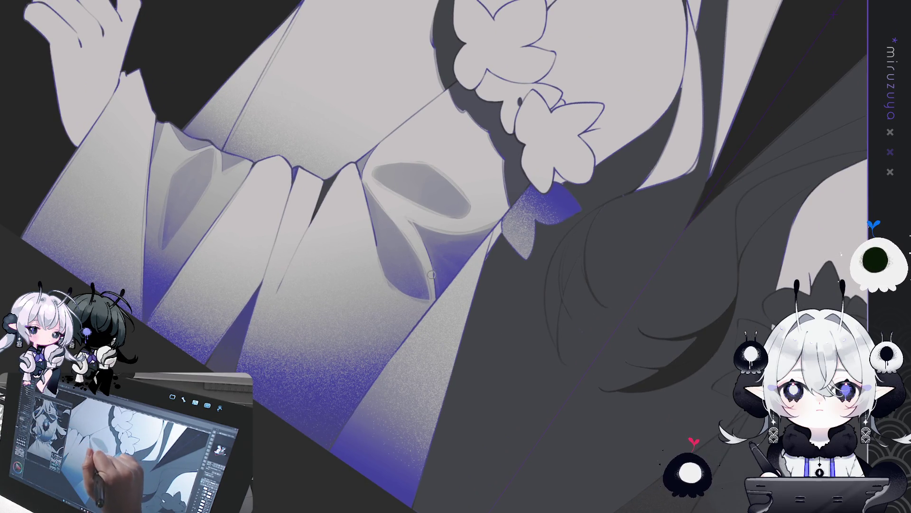
pyautogui.moveTo(435, 311); pyautogui.dragTo(201, 142)
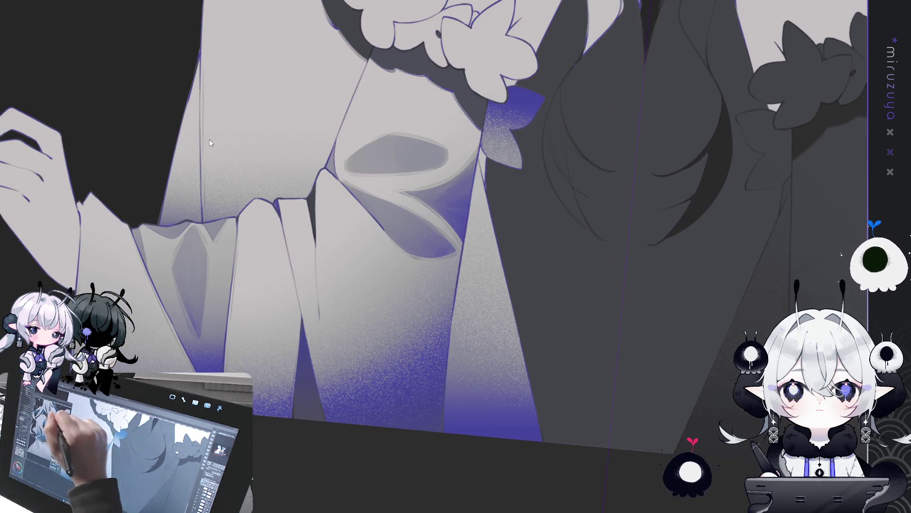
pyautogui.moveTo(403, 167)
pyautogui.mouseDown()
pyautogui.moveTo(406, 156)
pyautogui.moveTo(408, 166)
pyautogui.mouseUp()
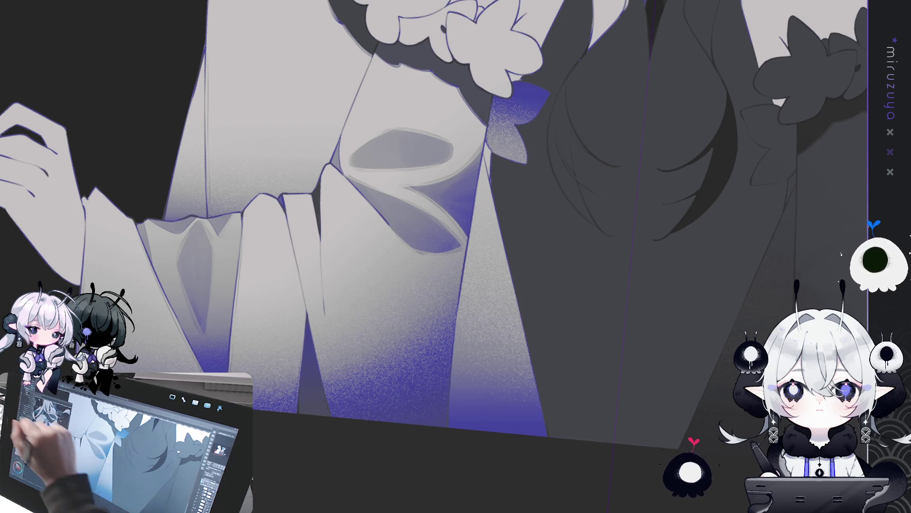
# Airbrush purple shading down the central sleeve panel, lightening its lower end.
pyautogui.moveTo(346, 244); pyautogui.dragTo(385, 379)
pyautogui.moveTo(361, 351); pyautogui.dragTo(354, 252)
pyautogui.hotkey('ctrl', 'z')
pyautogui.moveTo(366, 352)
pyautogui.mouseDown()
pyautogui.moveTo(354, 271)
pyautogui.moveTo(376, 391)
pyautogui.moveTo(380, 376)
pyautogui.mouseUp()
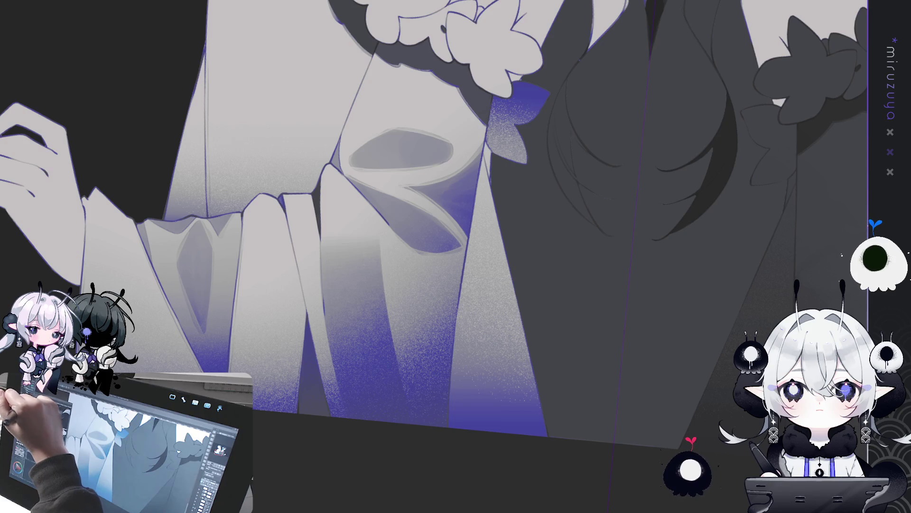
# Draw a pale diagonal crease line down the central panel.
pyautogui.moveTo(326, 233); pyautogui.dragTo(399, 378)
pyautogui.hotkey('ctrl', 'z')
pyautogui.moveTo(328, 240); pyautogui.dragTo(399, 376)
pyautogui.hotkey('ctrl', 'z')
pyautogui.hotkey('ctrl', 'y')
pyautogui.hotkey('ctrl', 'z')
pyautogui.moveTo(327, 240); pyautogui.dragTo(398, 377)
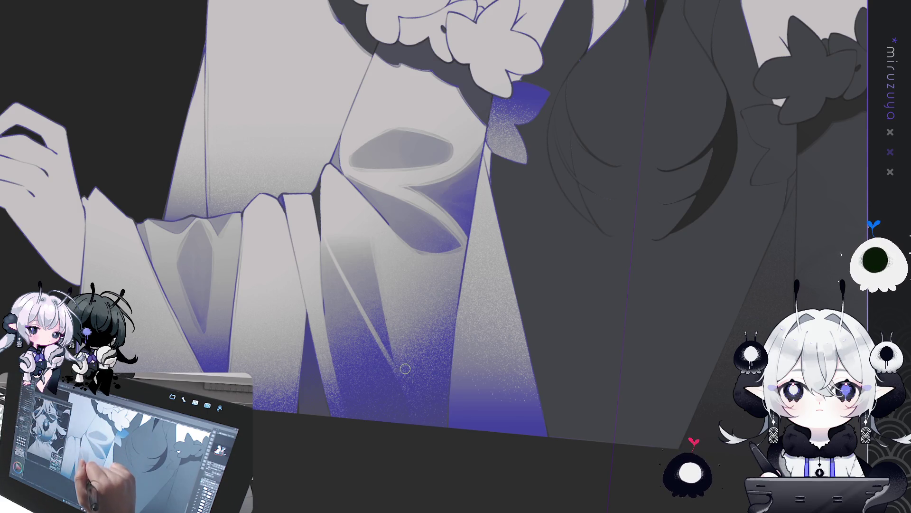
# Add a light highlight along the sleeve fold, comparing the sleeve with and without it.
pyautogui.moveTo(332, 260); pyautogui.dragTo(387, 367)
pyautogui.hotkey('ctrl', 'z')
pyautogui.hotkey('ctrl', 'y')
pyautogui.hotkey('ctrl', 'z')
pyautogui.hotkey('ctrl', 'y')
pyautogui.hotkey('ctrl', 'z')
pyautogui.hotkey('ctrl', 'y')
pyautogui.hotkey('ctrl', 'z')
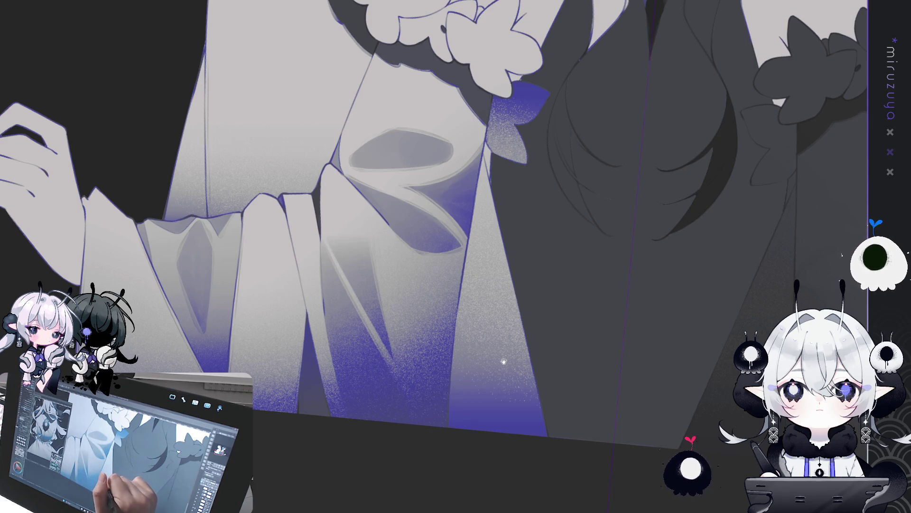
pyautogui.moveTo(504, 361); pyautogui.dragTo(488, 369)
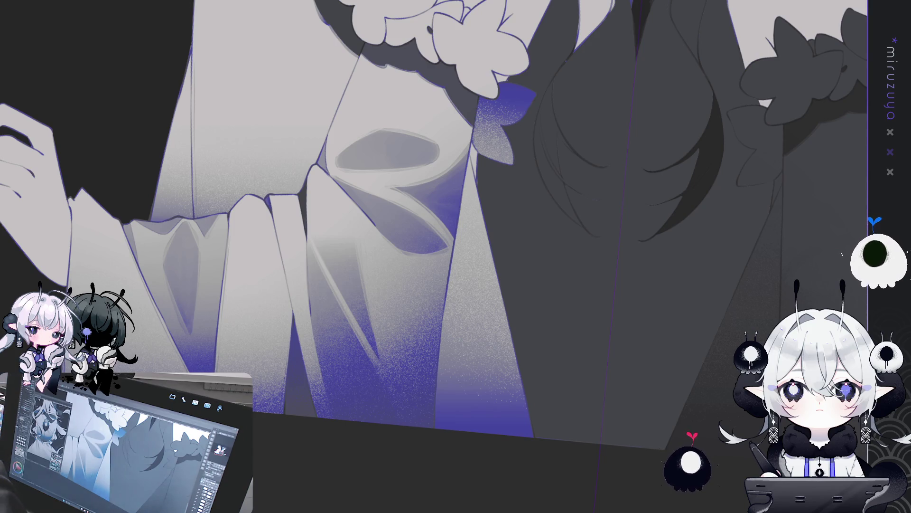
# Draw a thin dark line along one fabric fold with a faint darker tone beside it.
pyautogui.moveTo(394, 299)
pyautogui.mouseDown()
pyautogui.moveTo(465, 292)
pyautogui.moveTo(434, 294)
pyautogui.mouseUp()
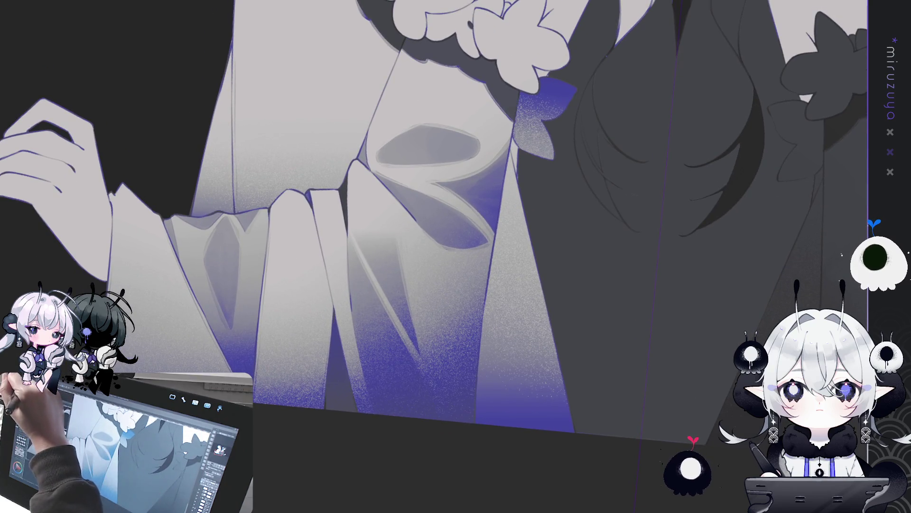
pyautogui.moveTo(430, 369)
pyautogui.mouseDown()
pyautogui.moveTo(369, 261)
pyautogui.moveTo(420, 351)
pyautogui.mouseUp()
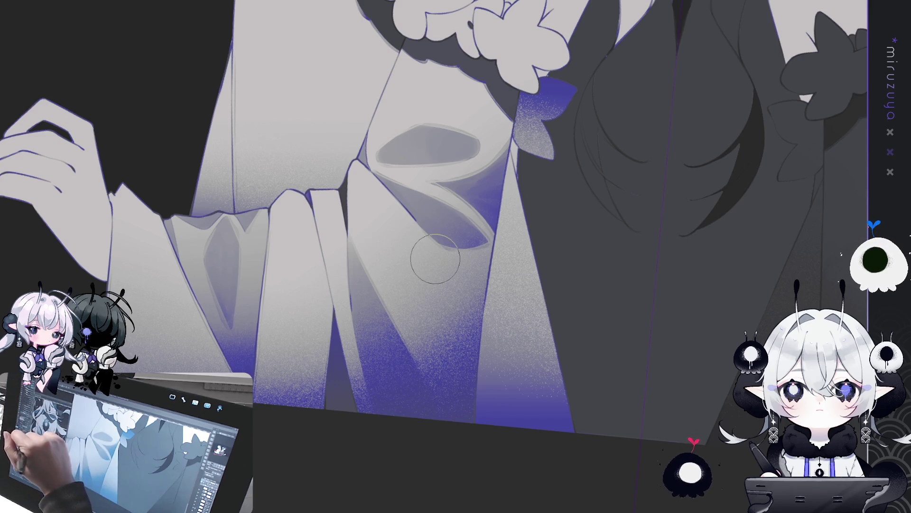
pyautogui.moveTo(483, 286)
pyautogui.mouseDown()
pyautogui.moveTo(474, 303)
pyautogui.moveTo(495, 450)
pyautogui.moveTo(480, 328)
pyautogui.moveTo(489, 290)
pyautogui.moveTo(476, 397)
pyautogui.mouseUp()
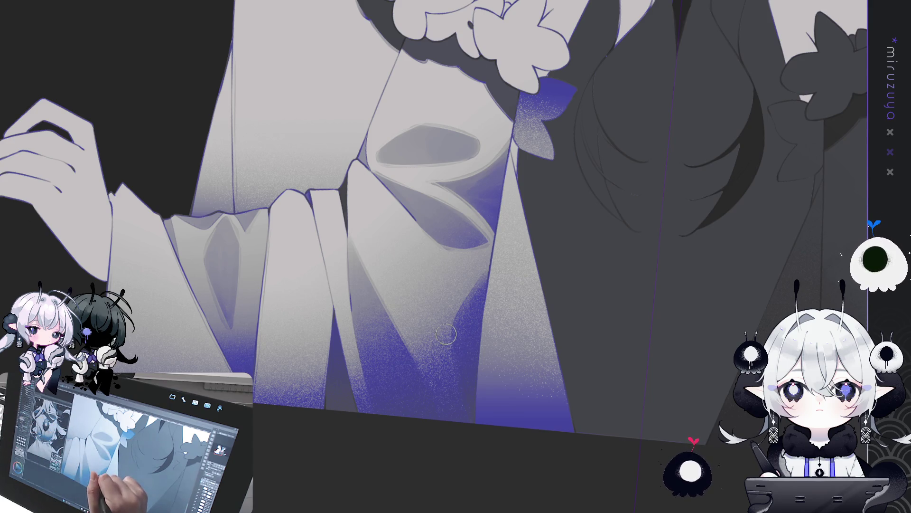
# Enlarge the brush and airbrush darker grey shading across the central folds.
pyautogui.press(']')
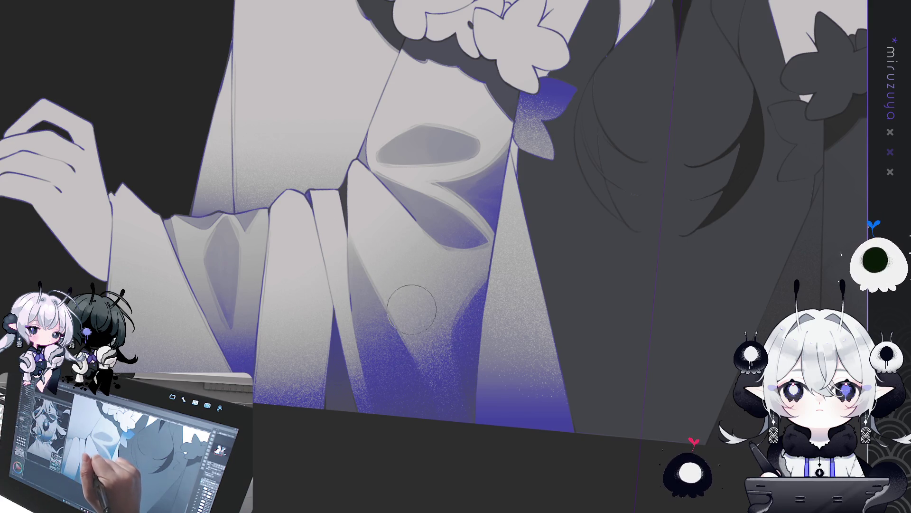
pyautogui.moveTo(406, 305); pyautogui.dragTo(450, 387)
pyautogui.hotkey('ctrl', 'z')
pyautogui.moveTo(358, 173)
pyautogui.mouseDown()
pyautogui.moveTo(382, 228)
pyautogui.moveTo(335, 147)
pyautogui.mouseUp()
pyautogui.hotkey('ctrl', 'z')
pyautogui.hotkey('ctrl', 'z')
pyautogui.moveTo(382, 228)
pyautogui.mouseDown()
pyautogui.moveTo(348, 141)
pyautogui.moveTo(590, 194)
pyautogui.moveTo(550, 229)
pyautogui.mouseUp()
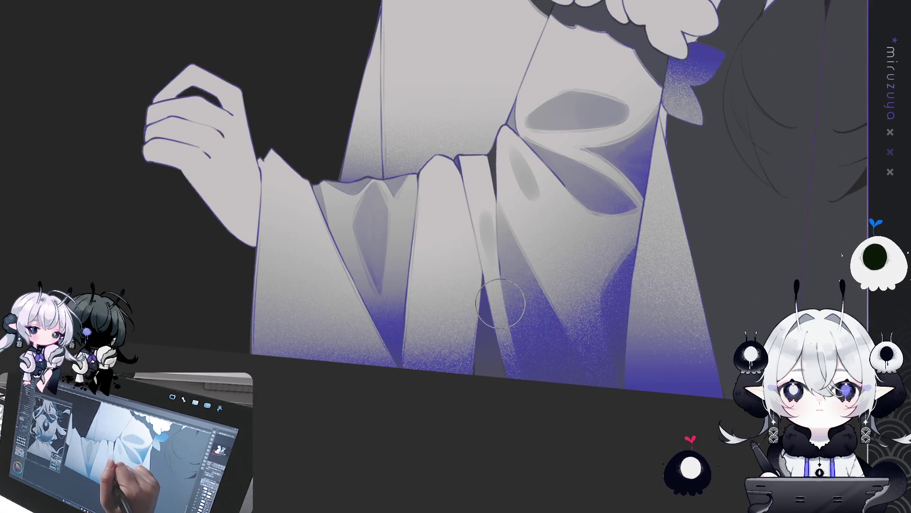
# Airbrush grey shadows onto the robe and sleeve folds.
pyautogui.moveTo(485, 222); pyautogui.dragTo(488, 303)
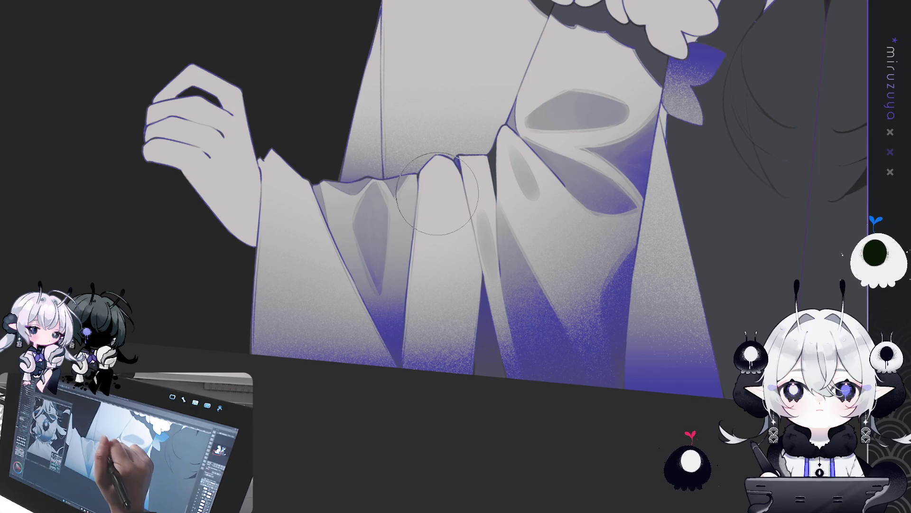
pyautogui.moveTo(444, 204); pyautogui.dragTo(439, 171)
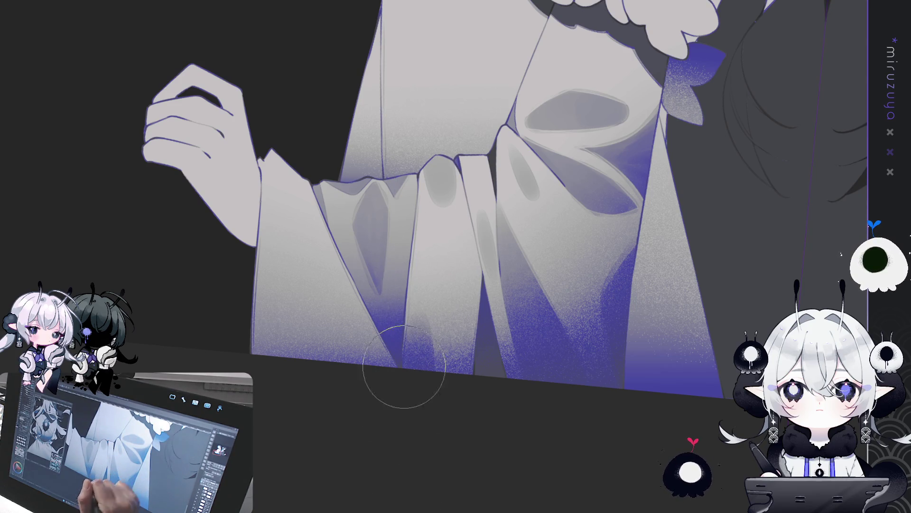
pyautogui.moveTo(369, 259); pyautogui.dragTo(409, 298)
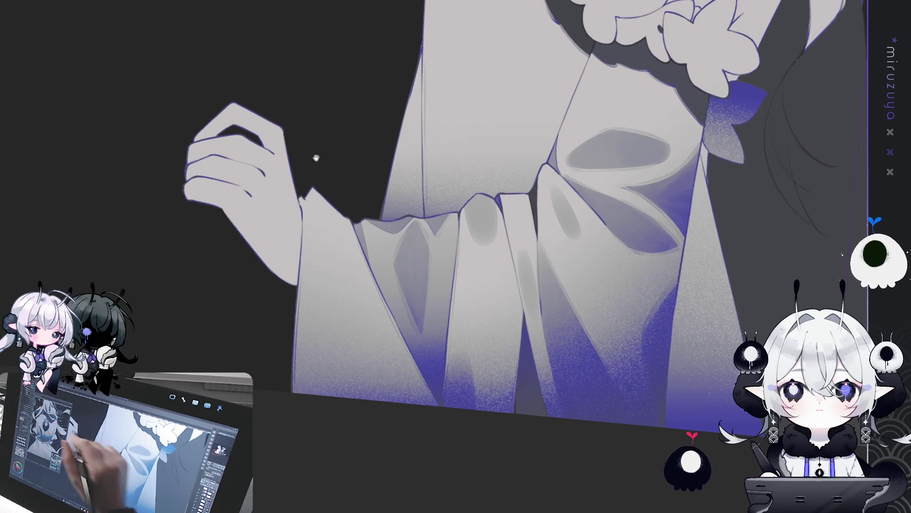
pyautogui.moveTo(527, 229); pyautogui.dragTo(611, 236)
pyautogui.moveTo(416, 240); pyautogui.dragTo(421, 244)
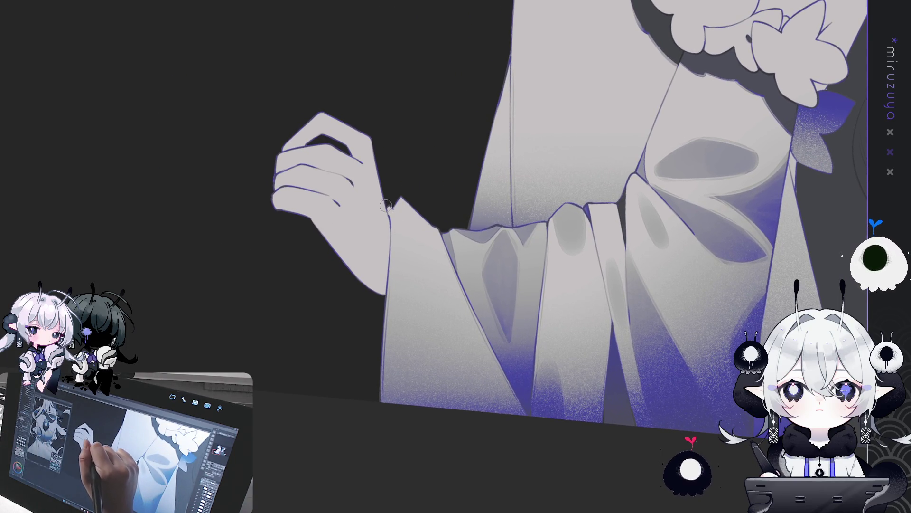
# Darken the sleeve edge along the wrist and the cuff's edge.
pyautogui.moveTo(390, 204); pyautogui.dragTo(384, 289)
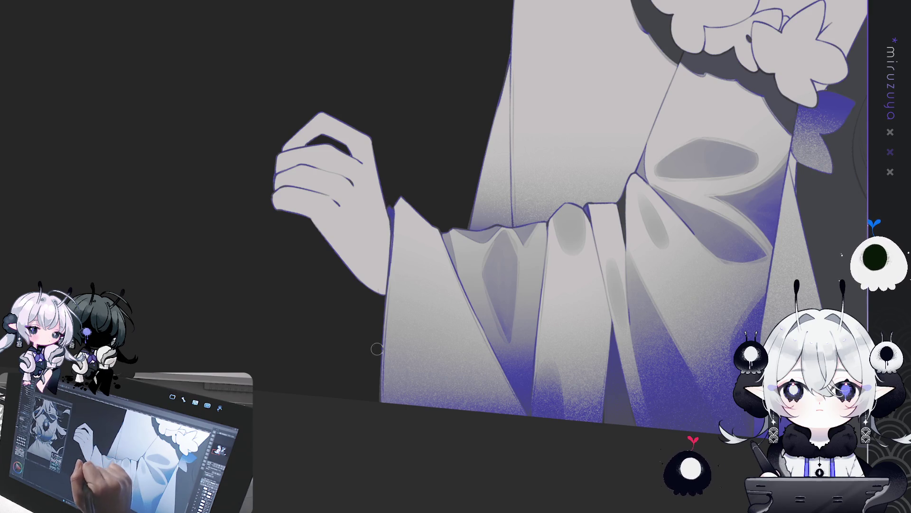
pyautogui.moveTo(420, 225); pyautogui.dragTo(376, 231)
pyautogui.moveTo(356, 198); pyautogui.dragTo(376, 231)
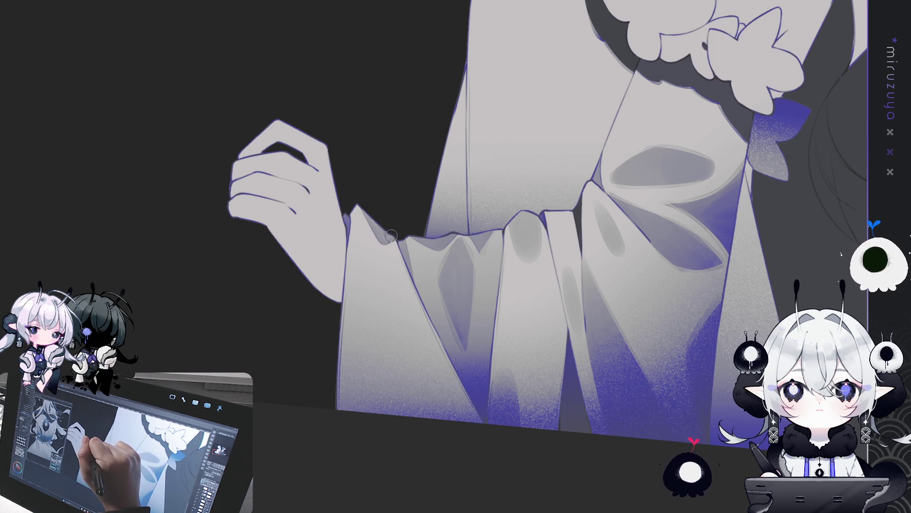
# Shade a grey fold on the left cuff and paint deeper blue into its bottom.
pyautogui.moveTo(436, 208); pyautogui.dragTo(403, 185)
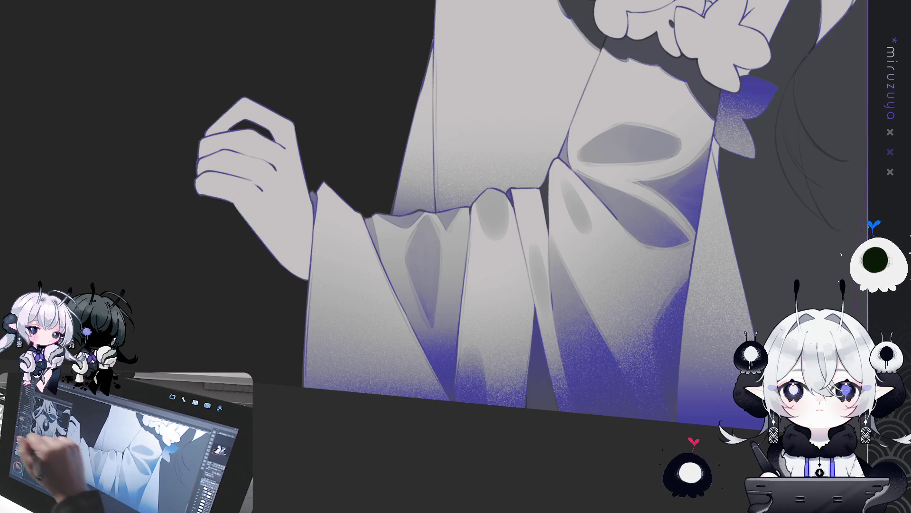
pyautogui.moveTo(366, 285); pyautogui.dragTo(340, 197)
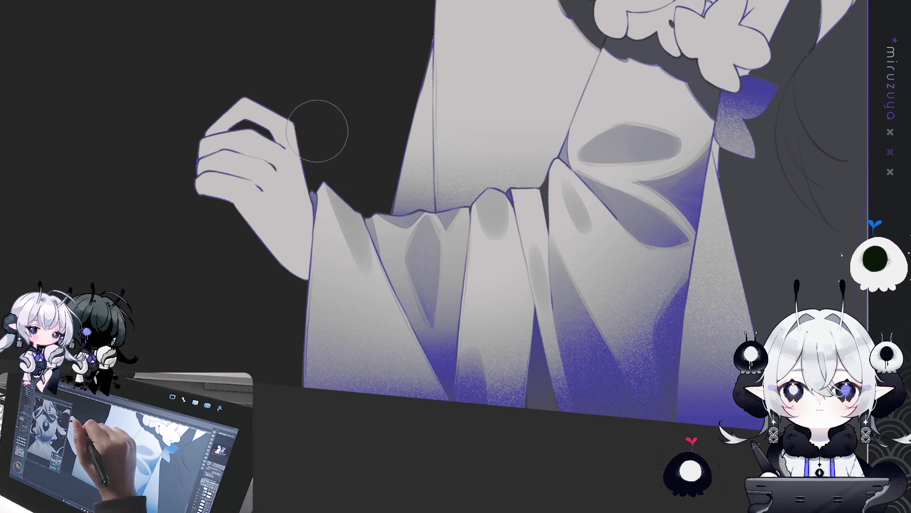
pyautogui.moveTo(393, 327); pyautogui.dragTo(416, 281)
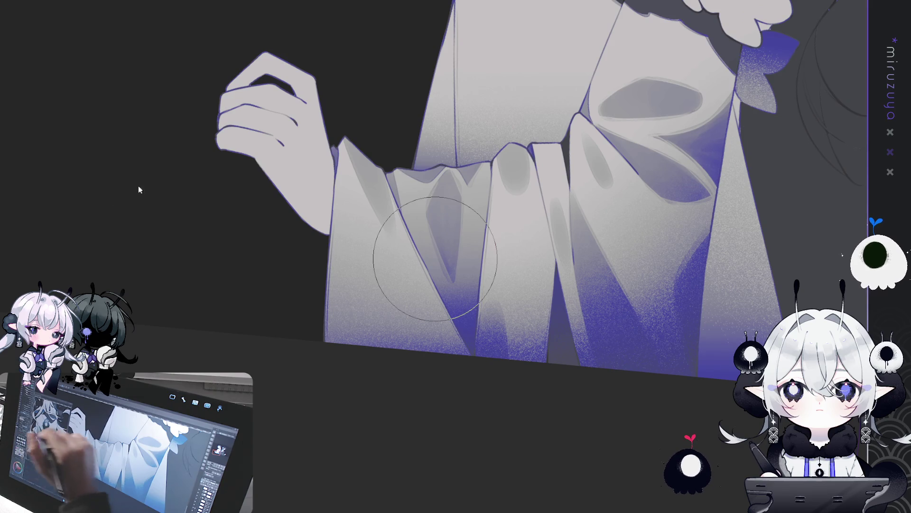
pyautogui.moveTo(330, 244); pyautogui.dragTo(326, 204)
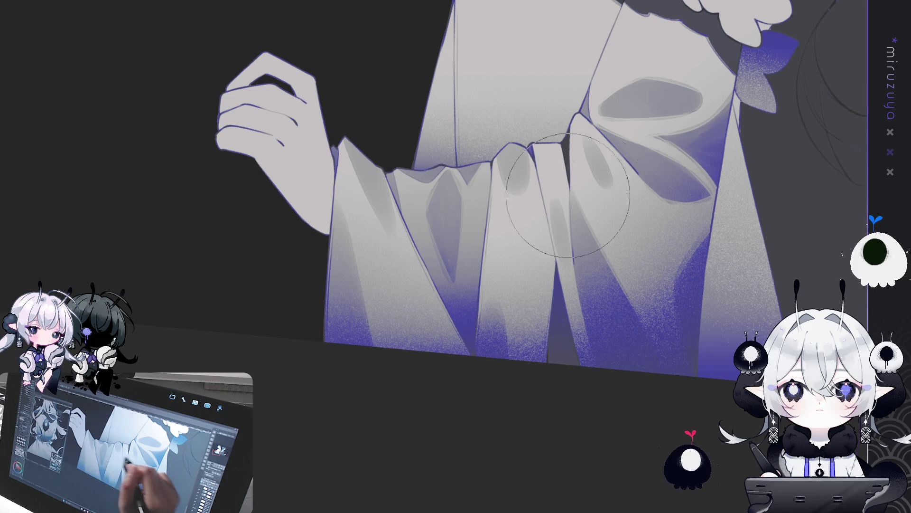
pyautogui.moveTo(647, 181); pyautogui.dragTo(552, 297)
pyautogui.moveTo(578, 192); pyautogui.dragTo(546, 238)
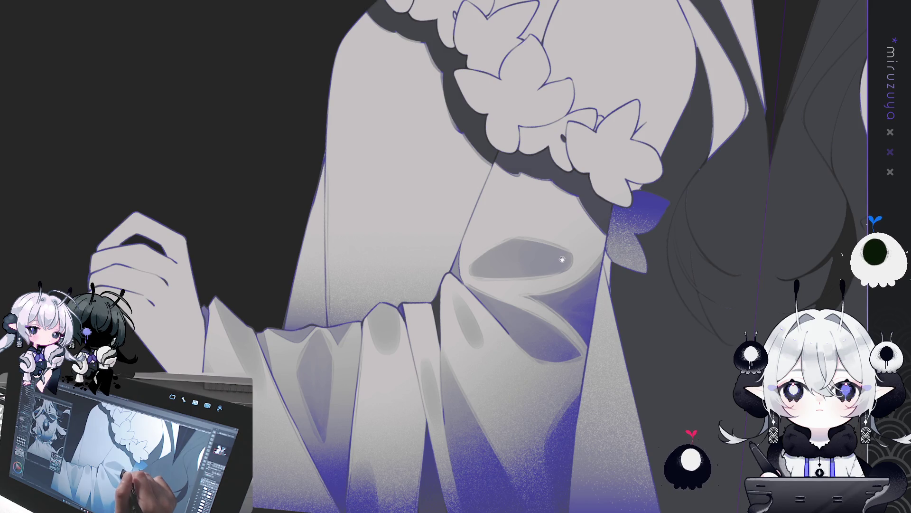
pyautogui.moveTo(564, 256); pyautogui.dragTo(404, 302)
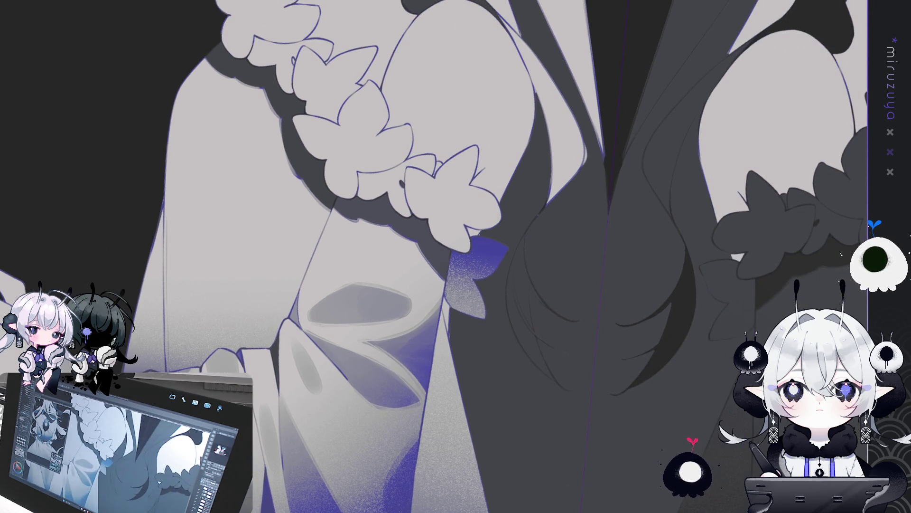
pyautogui.moveTo(427, 256); pyautogui.dragTo(430, 288)
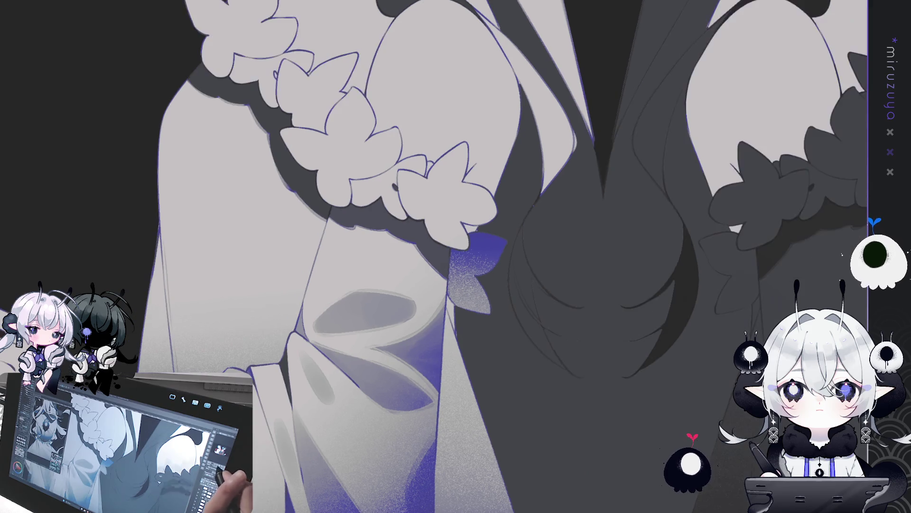
pyautogui.scroll(10, 455, 257)
pyautogui.scroll(-10, 456, 256)
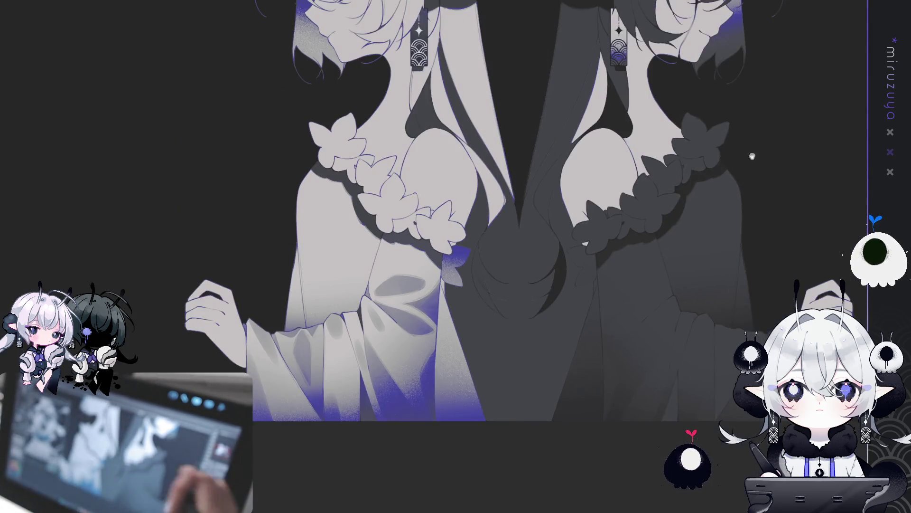
pyautogui.moveTo(752, 156)
pyautogui.mouseDown()
pyautogui.moveTo(627, 112)
pyautogui.moveTo(551, 97)
pyautogui.moveTo(475, 475)
pyautogui.moveTo(677, 95)
pyautogui.mouseUp()
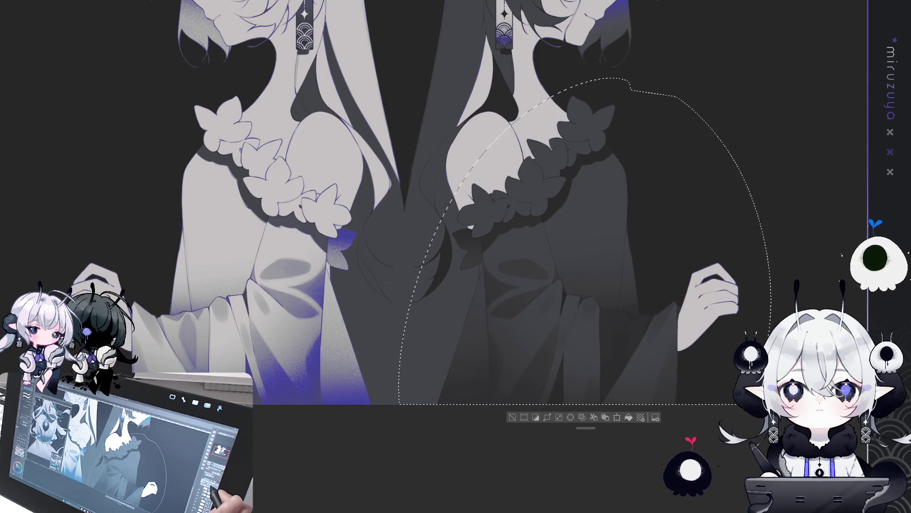
# Lasso the left figure's lower sleeve, fill it with lighter blue, and deselect.
pyautogui.moveTo(460, 295)
pyautogui.mouseDown()
pyautogui.moveTo(679, 240)
pyautogui.moveTo(679, 255)
pyautogui.mouseUp()
pyautogui.moveTo(593, 382)
pyautogui.mouseDown()
pyautogui.moveTo(591, 251)
pyautogui.moveTo(522, 459)
pyautogui.mouseUp()
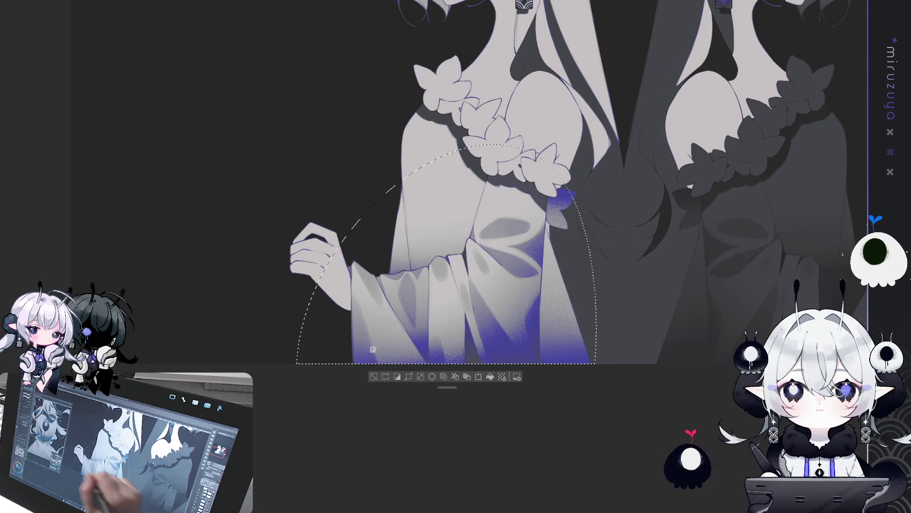
pyautogui.click(493, 378)
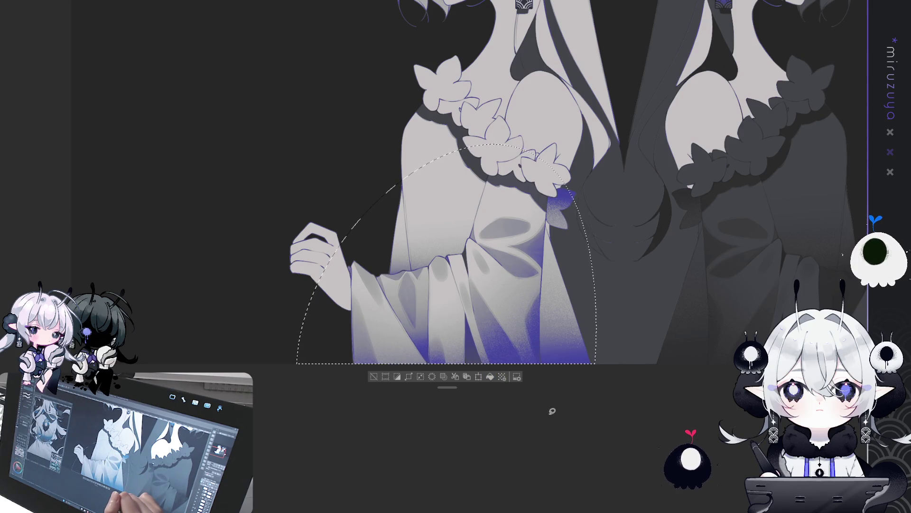
pyautogui.hotkey('ctrl', 'd')
# Compare lighter and original sleeve shading, keeping the original darker version.
pyautogui.moveTo(605, 366); pyautogui.dragTo(538, 404)
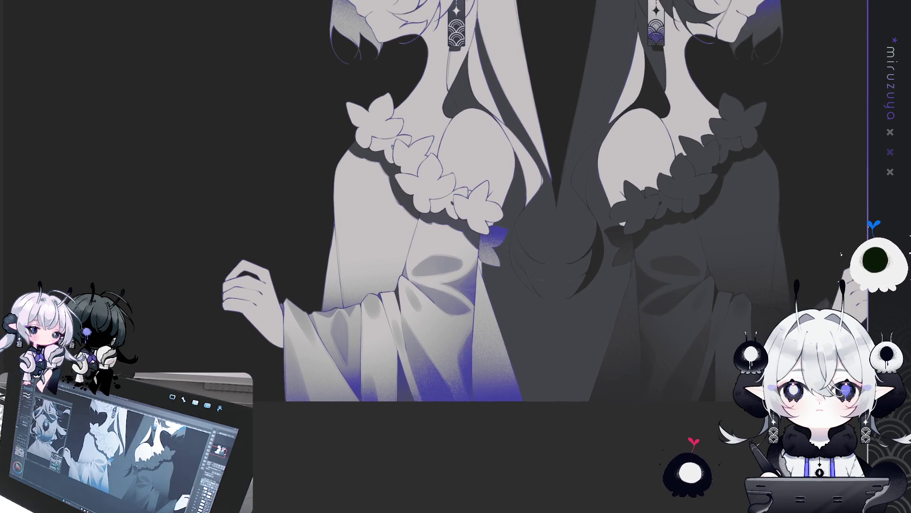
pyautogui.hotkey('ctrl', 'z')
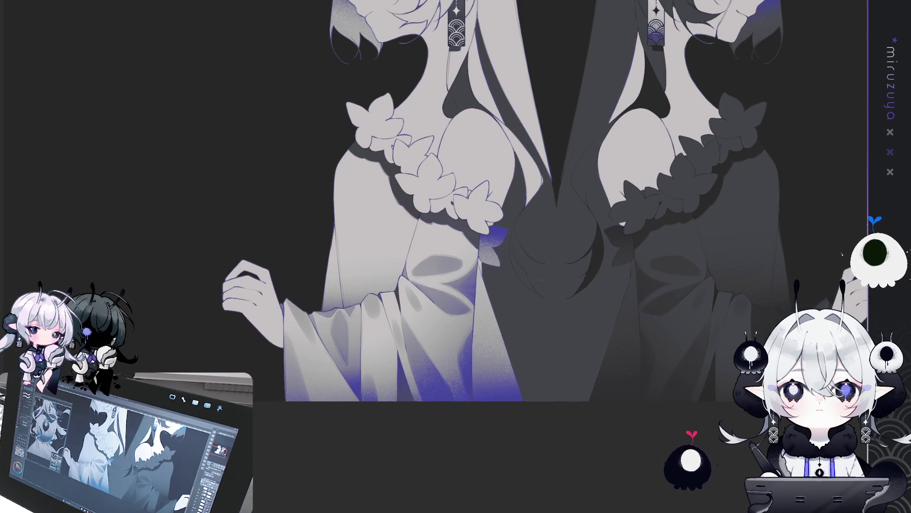
pyautogui.hotkey('ctrl', 'y')
pyautogui.hotkey('ctrl', 'z')
pyautogui.moveTo(475, 237); pyautogui.dragTo(318, 188)
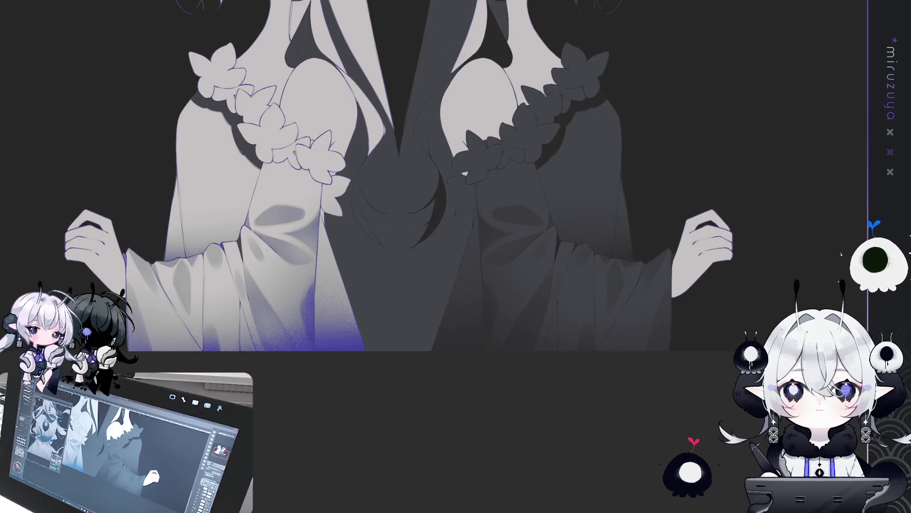
pyautogui.hotkey('ctrl', 'z')
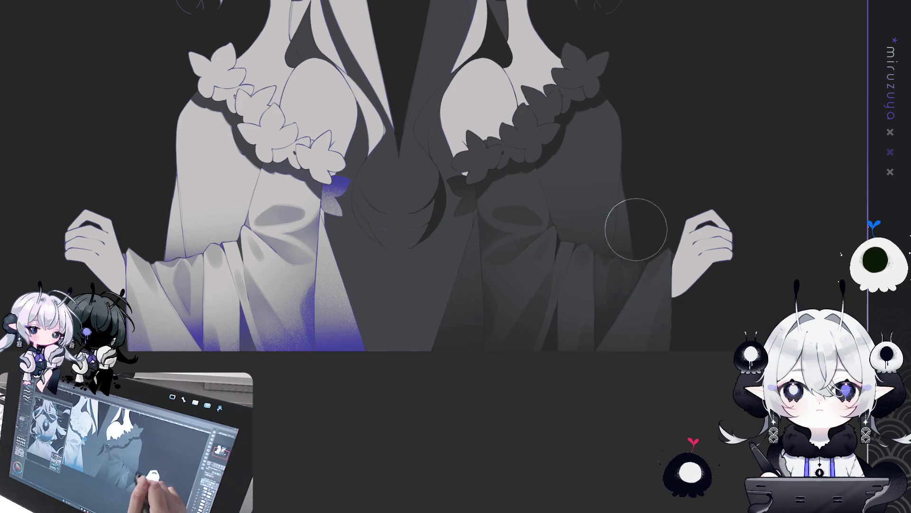
pyautogui.moveTo(402, 312)
pyautogui.mouseDown()
pyautogui.moveTo(616, 288)
pyautogui.moveTo(606, 388)
pyautogui.moveTo(568, 349)
pyautogui.mouseUp()
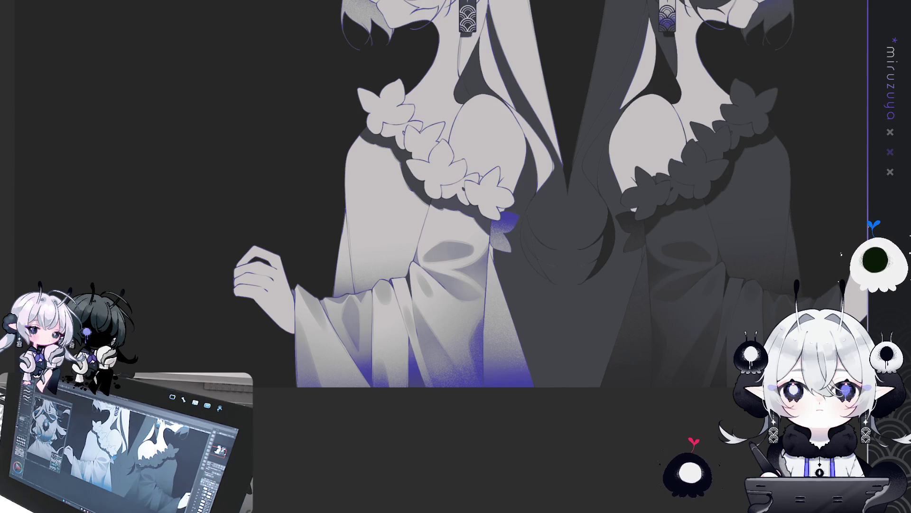
pyautogui.moveTo(522, 214); pyautogui.dragTo(560, 244)
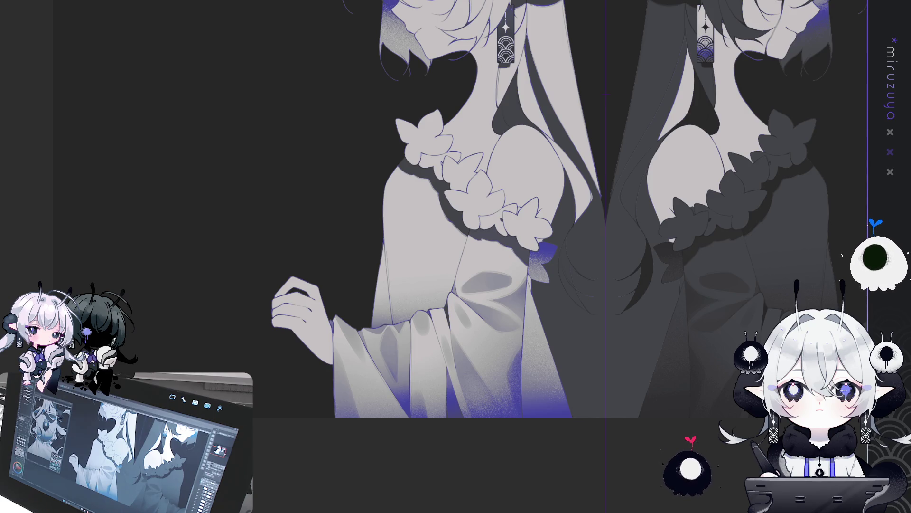
pyautogui.hotkey('ctrl', 'z')
pyautogui.hotkey('ctrl', 'y')
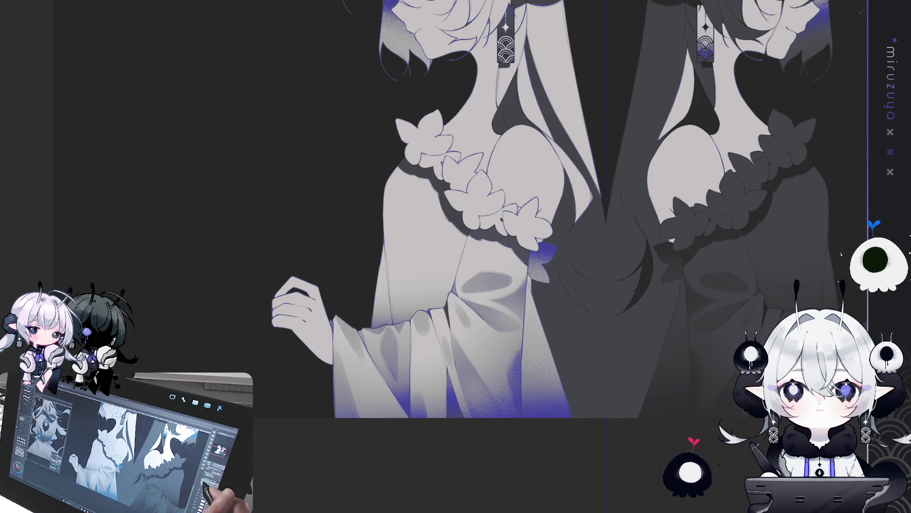
pyautogui.scroll(1, 430, 241)
# Tint the left edge of the upper sleeve purple.
pyautogui.moveTo(408, 261); pyautogui.dragTo(429, 241)
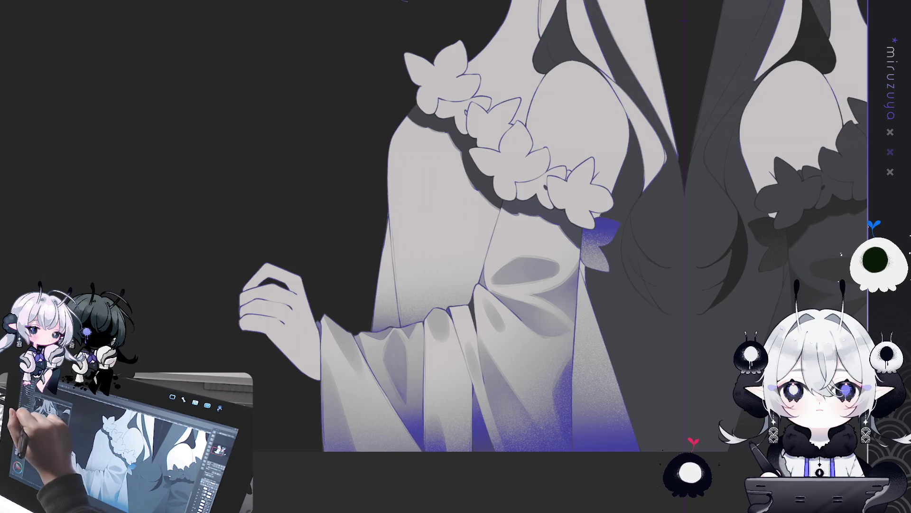
pyautogui.moveTo(376, 223); pyautogui.dragTo(386, 367)
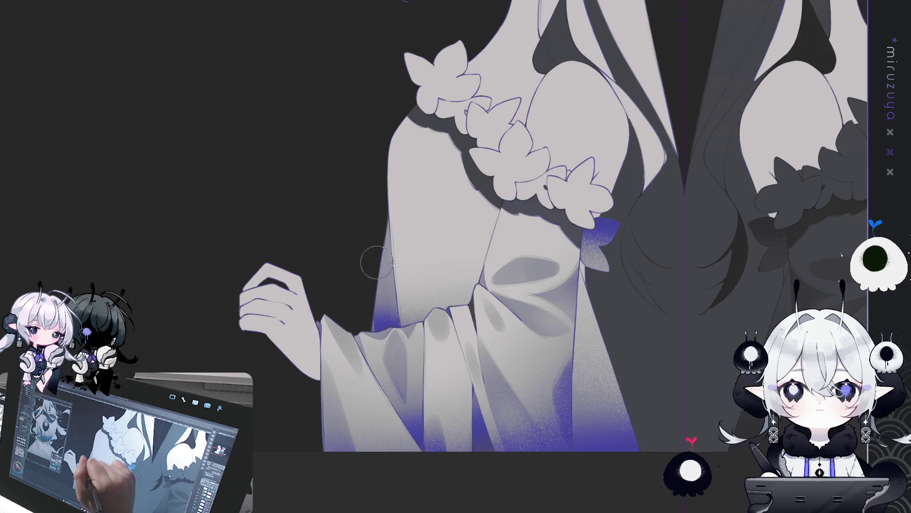
pyautogui.moveTo(433, 328); pyautogui.dragTo(401, 339)
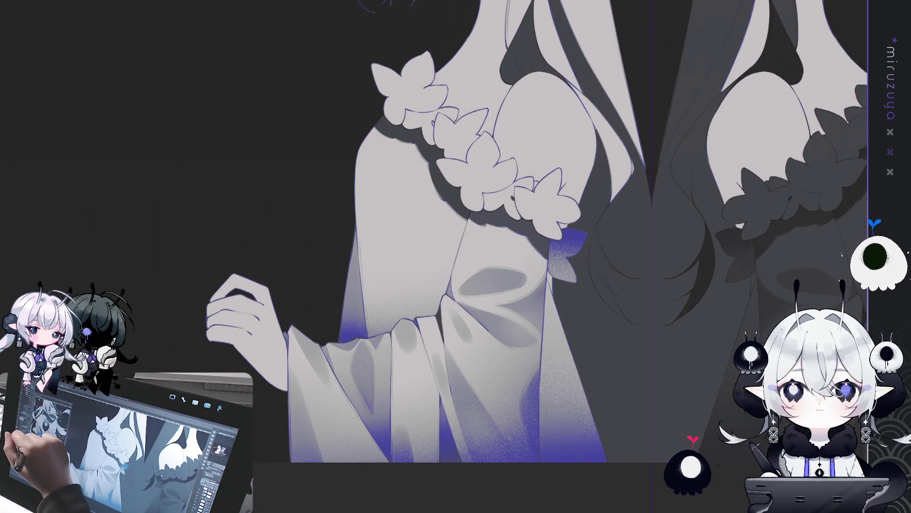
# Airbrush a diagonal grey shadow down the upper sleeve and deepen it.
pyautogui.moveTo(386, 254)
pyautogui.mouseDown()
pyautogui.moveTo(417, 285)
pyautogui.moveTo(344, 243)
pyautogui.mouseUp()
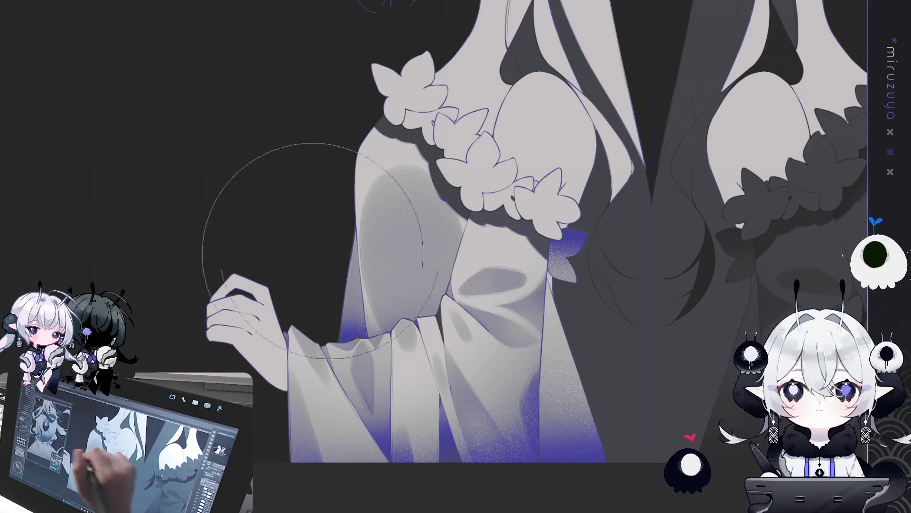
pyautogui.hotkey('ctrl', 'z')
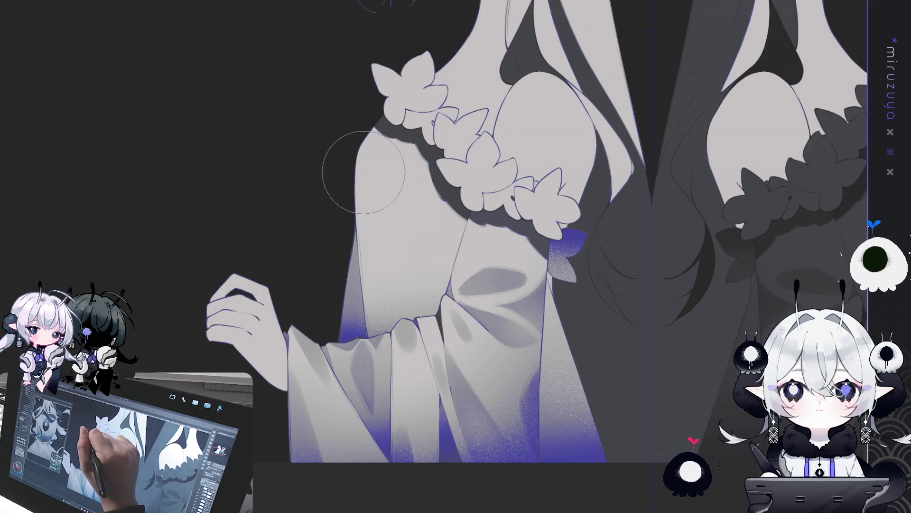
pyautogui.moveTo(366, 171); pyautogui.dragTo(407, 294)
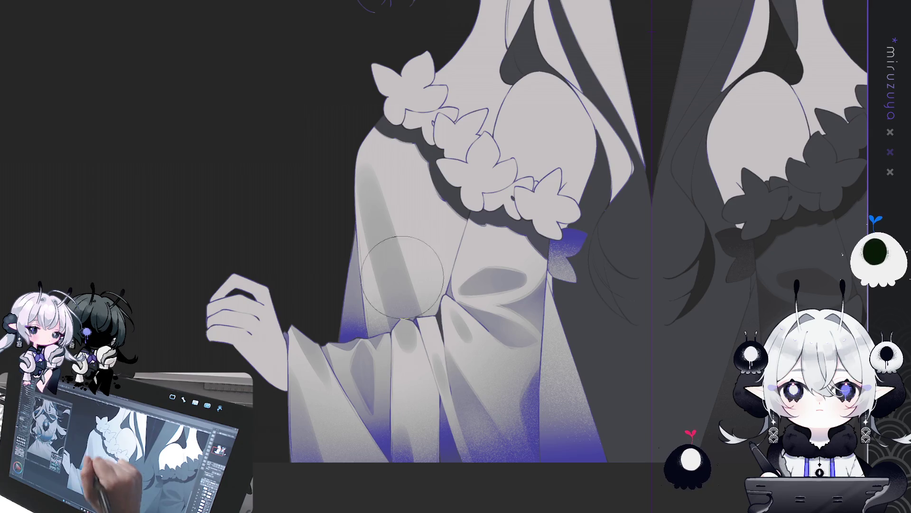
pyautogui.hotkey('ctrl', 'z')
pyautogui.moveTo(366, 138); pyautogui.dragTo(406, 327)
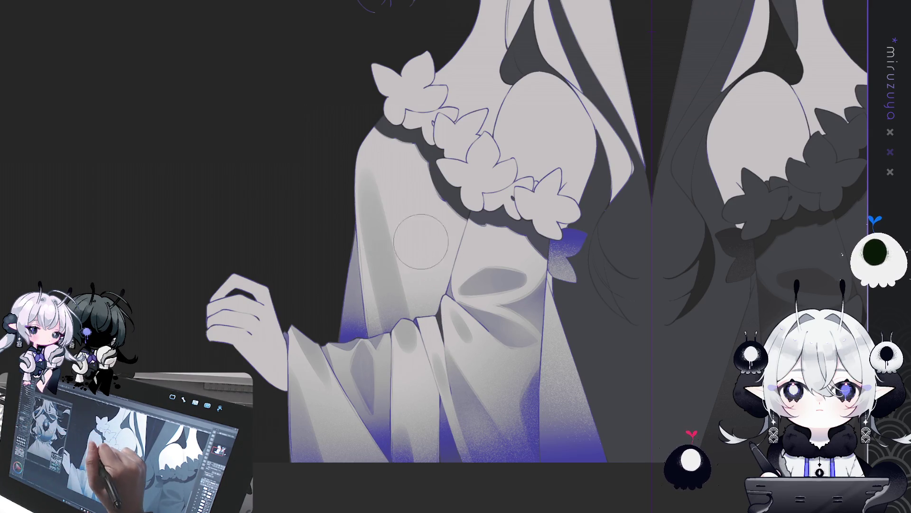
pyautogui.moveTo(396, 187)
pyautogui.mouseDown()
pyautogui.moveTo(411, 243)
pyautogui.moveTo(404, 204)
pyautogui.moveTo(415, 231)
pyautogui.moveTo(399, 213)
pyautogui.moveTo(424, 249)
pyautogui.moveTo(409, 192)
pyautogui.moveTo(435, 214)
pyautogui.mouseUp()
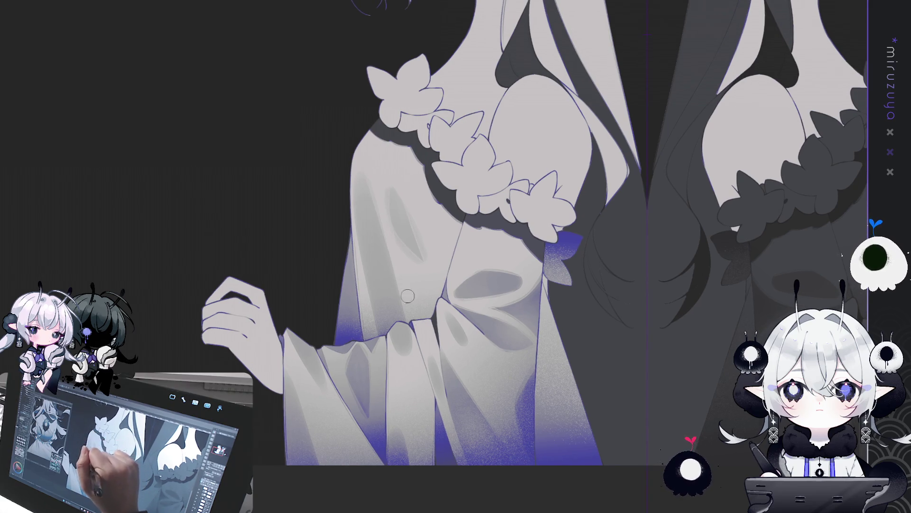
# Add a faint lighter streak and soft shading lower on the sleeve.
pyautogui.moveTo(375, 199); pyautogui.dragTo(401, 304)
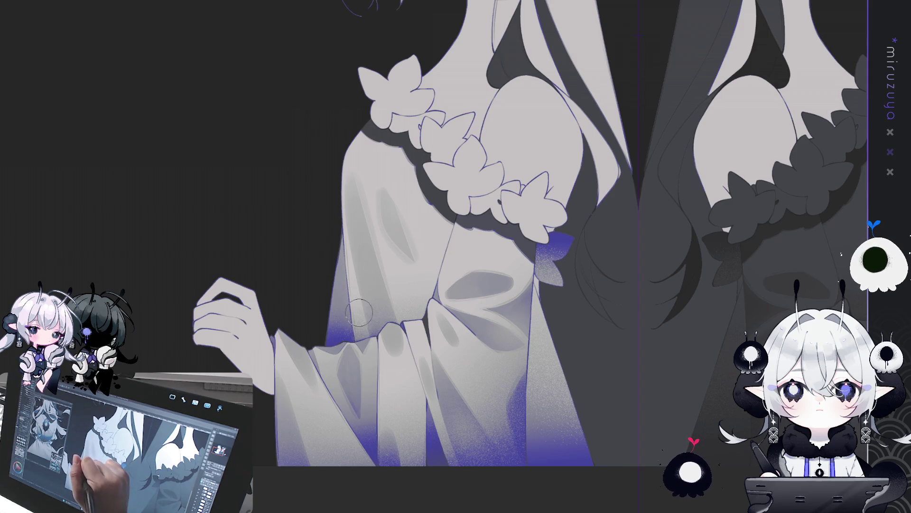
pyautogui.moveTo(353, 304)
pyautogui.mouseDown()
pyautogui.moveTo(375, 397)
pyautogui.moveTo(364, 311)
pyautogui.moveTo(373, 389)
pyautogui.moveTo(367, 358)
pyautogui.mouseUp()
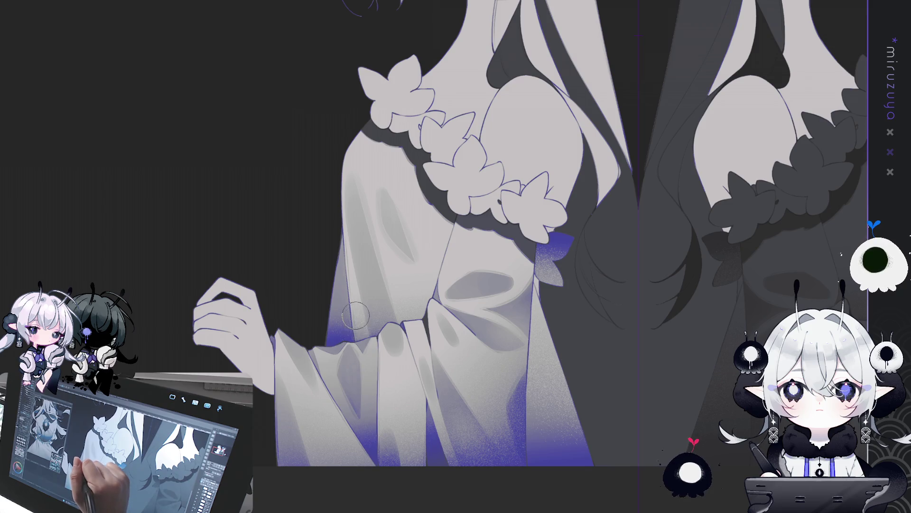
pyautogui.moveTo(470, 262); pyautogui.dragTo(462, 265)
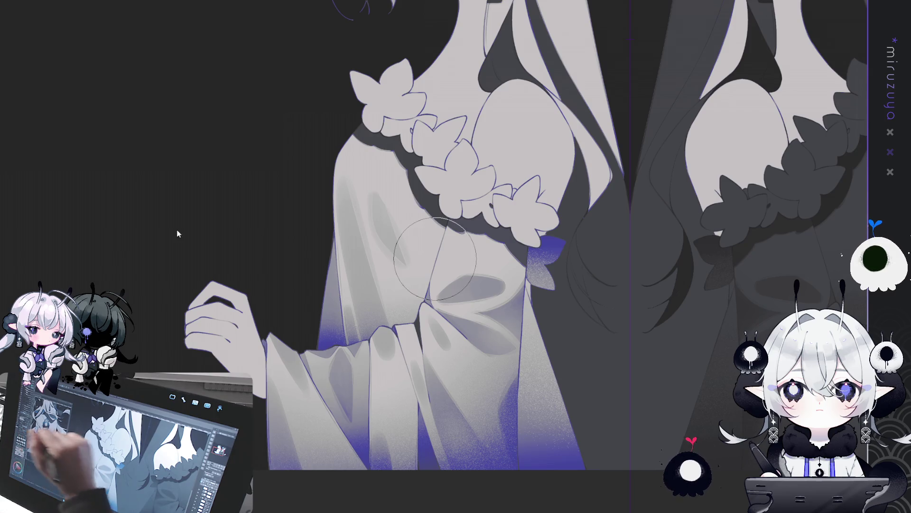
pyautogui.moveTo(418, 228)
pyautogui.mouseDown()
pyautogui.moveTo(413, 200)
pyautogui.moveTo(441, 277)
pyautogui.moveTo(423, 265)
pyautogui.moveTo(432, 289)
pyautogui.moveTo(459, 309)
pyautogui.moveTo(463, 284)
pyautogui.moveTo(480, 280)
pyautogui.mouseUp()
pyautogui.moveTo(631, 387)
pyautogui.mouseDown()
pyautogui.moveTo(513, 237)
pyautogui.moveTo(452, 252)
pyautogui.moveTo(470, 310)
pyautogui.mouseUp()
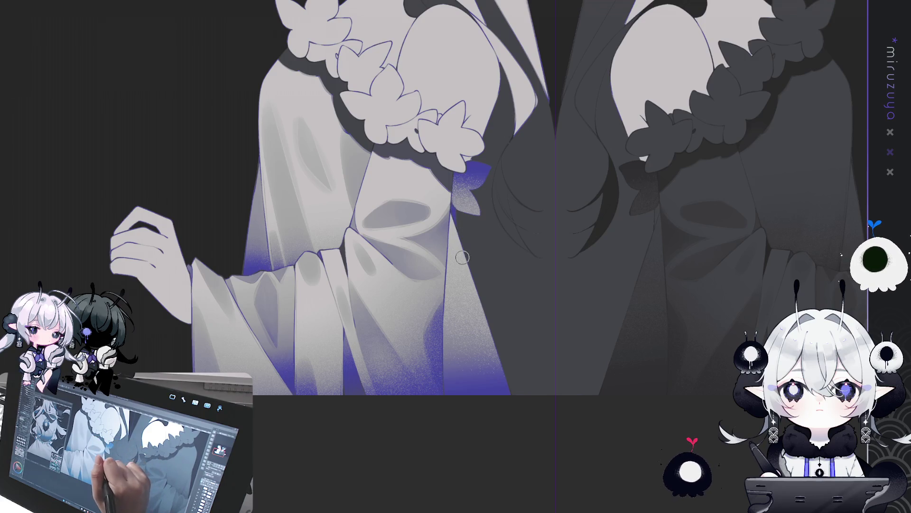
# Paint and soften a dark purple line along the sleeve's edge.
pyautogui.moveTo(483, 291)
pyautogui.mouseDown()
pyautogui.moveTo(446, 361)
pyautogui.moveTo(448, 375)
pyautogui.moveTo(446, 327)
pyautogui.mouseUp()
pyautogui.moveTo(475, 273)
pyautogui.mouseDown()
pyautogui.moveTo(447, 331)
pyautogui.moveTo(446, 270)
pyautogui.moveTo(458, 257)
pyautogui.moveTo(454, 279)
pyautogui.moveTo(453, 211)
pyautogui.mouseUp()
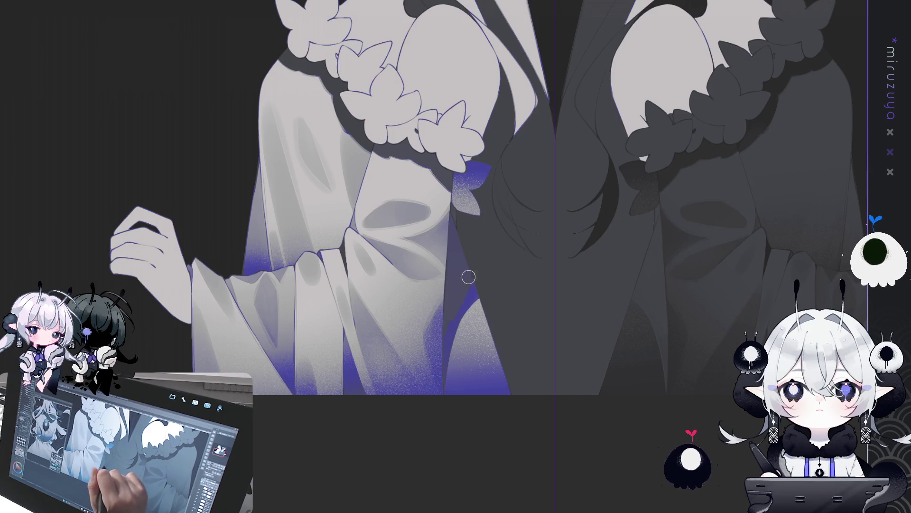
pyautogui.moveTo(441, 366); pyautogui.dragTo(479, 290)
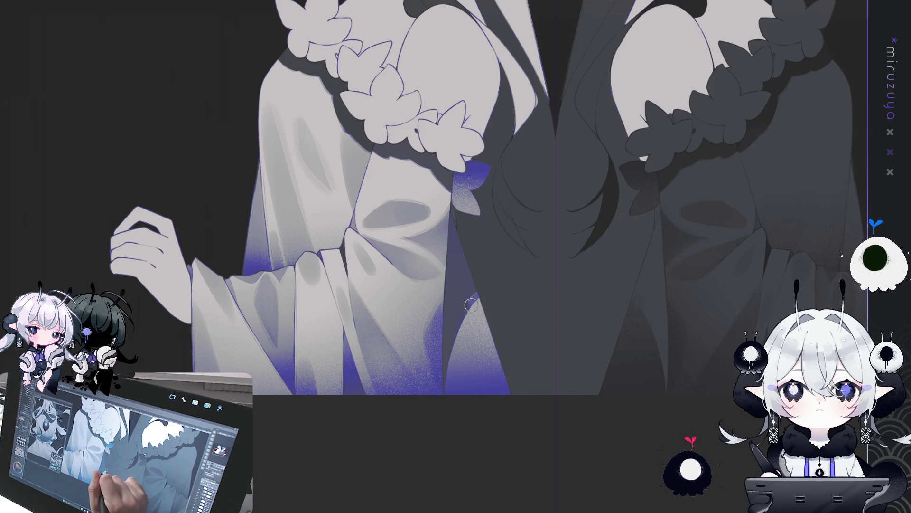
pyautogui.moveTo(484, 294); pyautogui.dragTo(449, 351)
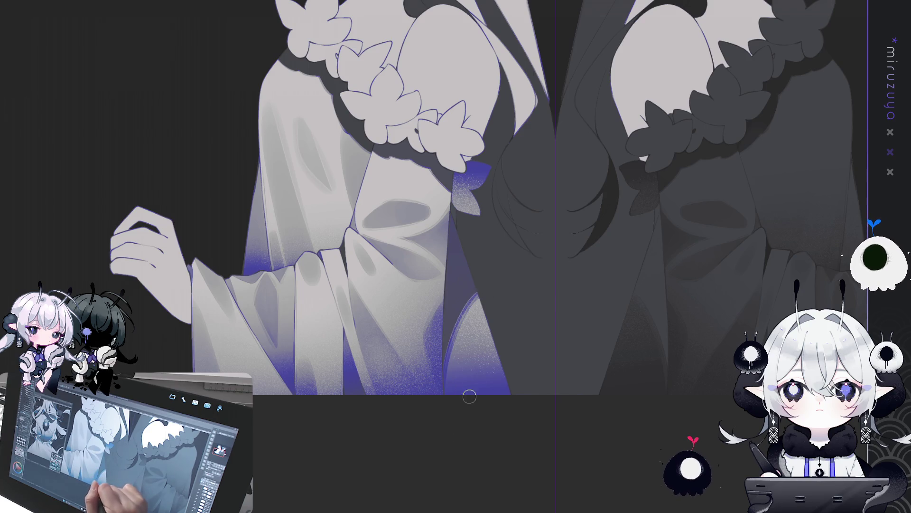
# Spray purple gradient shading onto the bottom of the sleeve.
pyautogui.moveTo(529, 311); pyautogui.dragTo(498, 283)
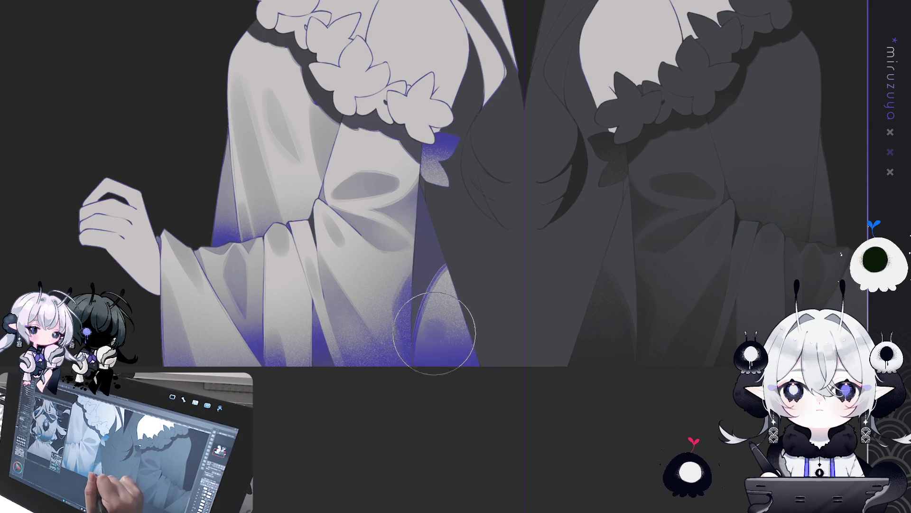
pyautogui.moveTo(434, 328); pyautogui.dragTo(434, 341)
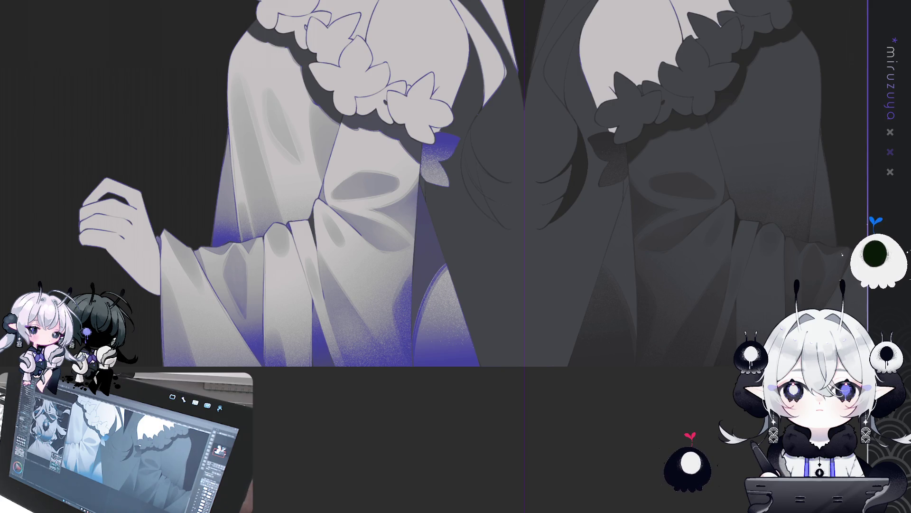
pyautogui.moveTo(598, 291); pyautogui.dragTo(674, 456)
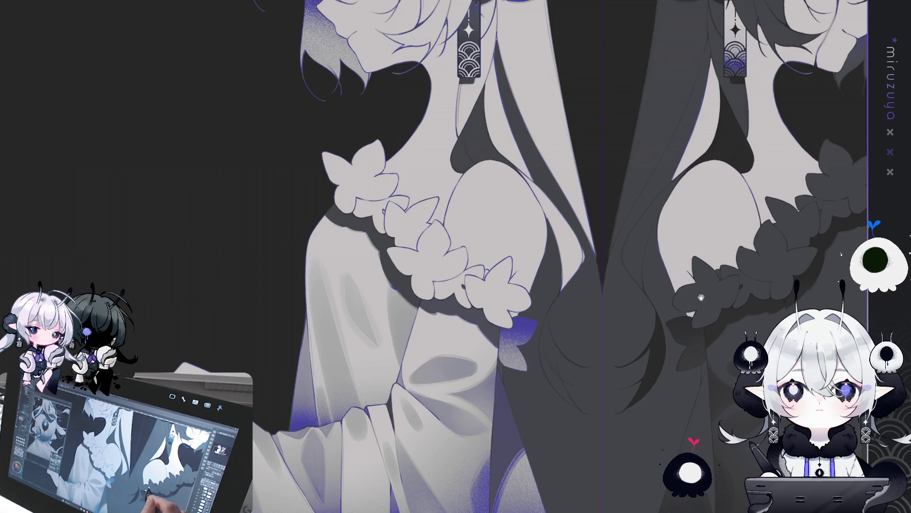
pyautogui.hotkey('ctrl', '0')
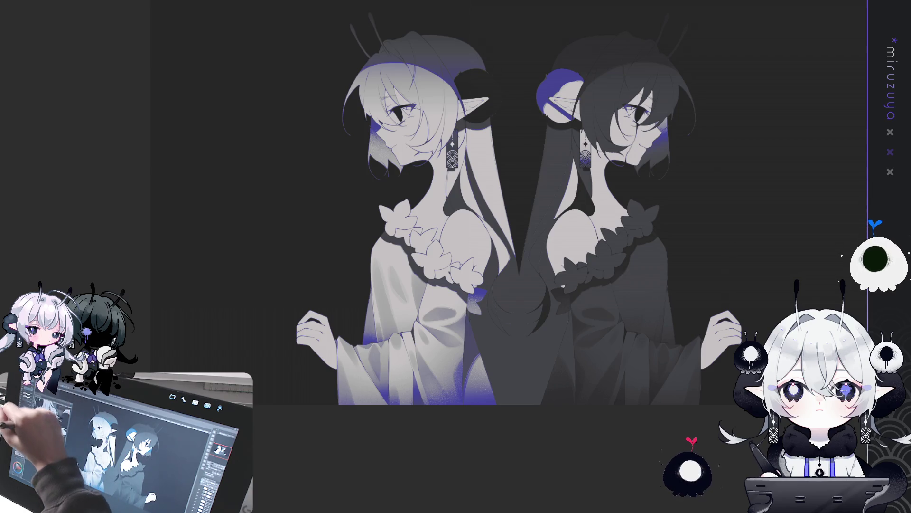
pyautogui.moveTo(672, 182)
pyautogui.mouseDown()
pyautogui.moveTo(645, 509)
pyautogui.moveTo(671, 181)
pyautogui.mouseUp()
pyautogui.press('Delete')
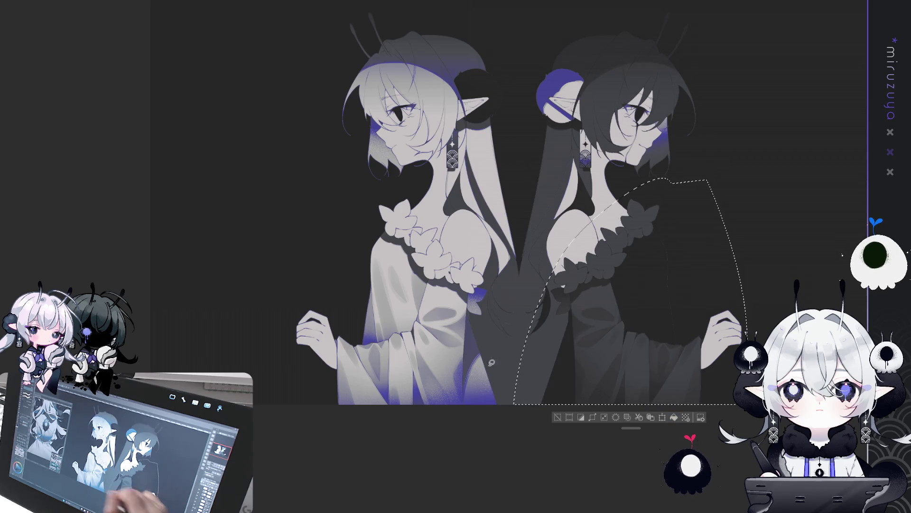
pyautogui.hotkey('ctrl', 'z')
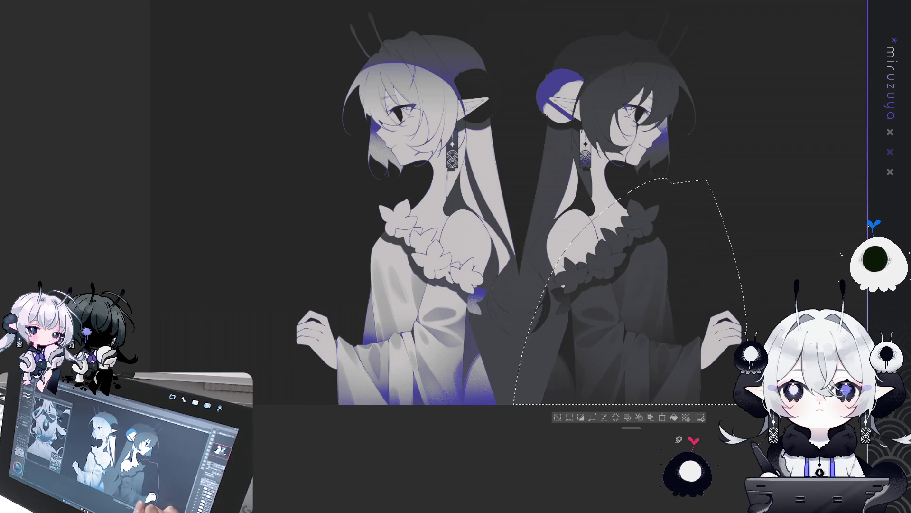
pyautogui.hotkey('ctrl', 'd')
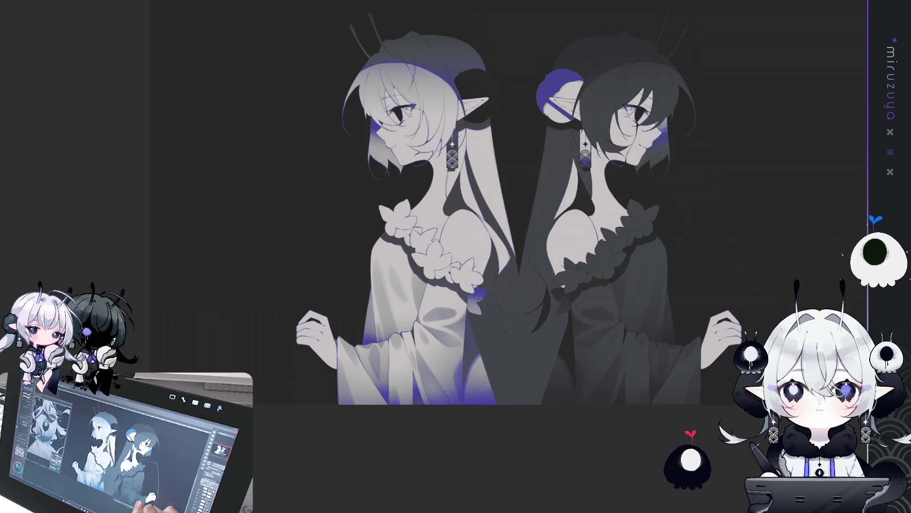
pyautogui.moveTo(744, 320)
pyautogui.mouseDown()
pyautogui.moveTo(729, 370)
pyautogui.moveTo(736, 366)
pyautogui.mouseUp()
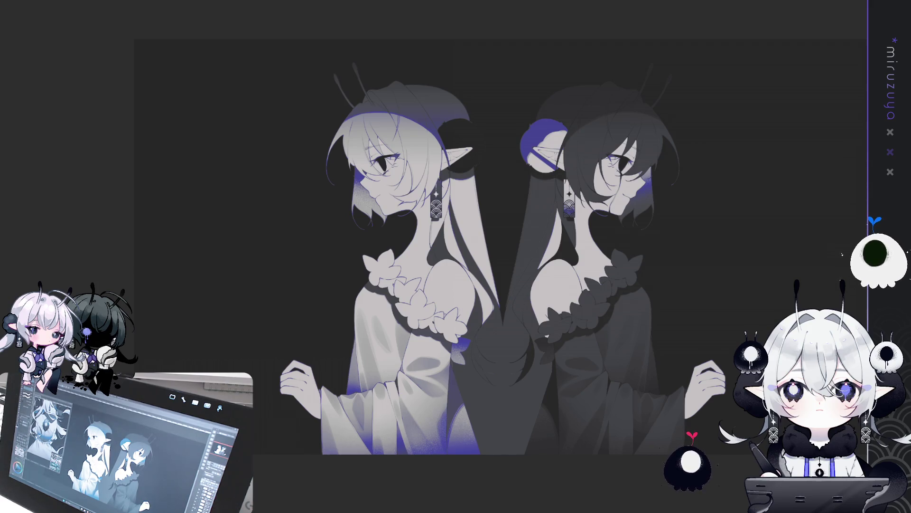
# Select ovals over both chests, airbrush purple in the left one, and undo the grey overpaint.
pyautogui.moveTo(315, 236)
pyautogui.mouseDown()
pyautogui.moveTo(417, 409)
pyautogui.moveTo(444, 422)
pyautogui.mouseUp()
pyautogui.moveTo(578, 253); pyautogui.dragTo(687, 334)
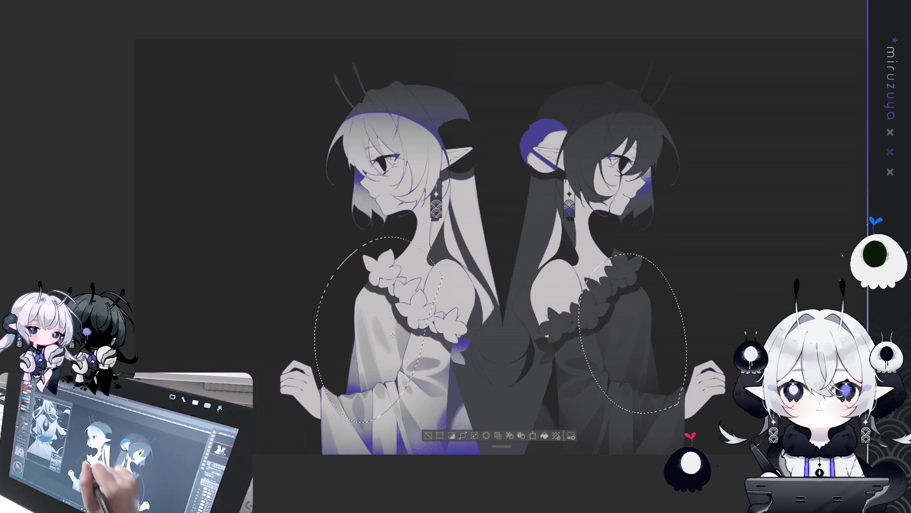
pyautogui.moveTo(375, 304); pyautogui.dragTo(382, 360)
pyautogui.hotkey('ctrl', 'z')
pyautogui.moveTo(375, 299); pyautogui.dragTo(379, 360)
pyautogui.moveTo(375, 295); pyautogui.dragTo(380, 364)
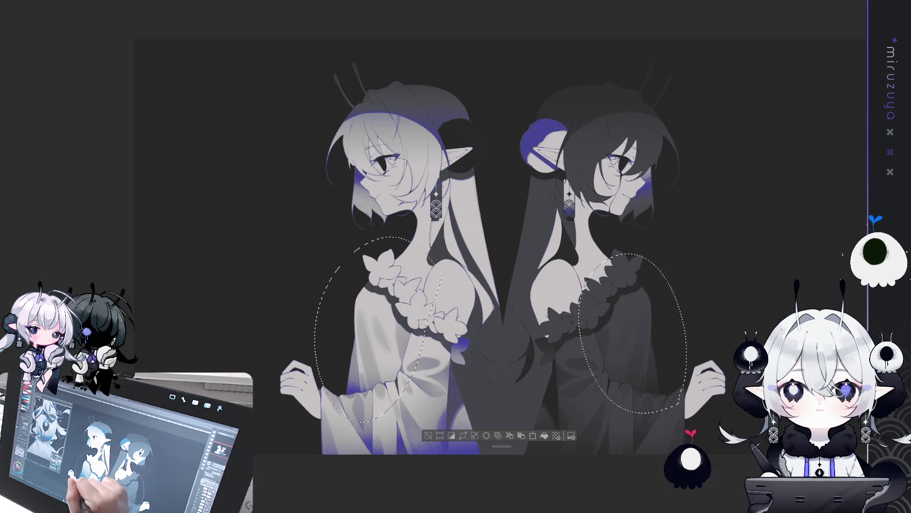
pyautogui.hotkey('ctrl', 'z')
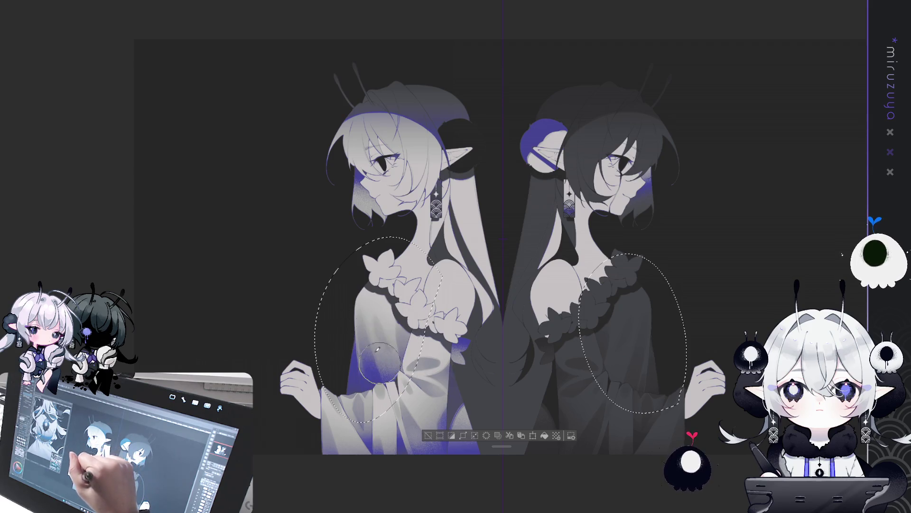
pyautogui.hotkey('ctrl', 'd')
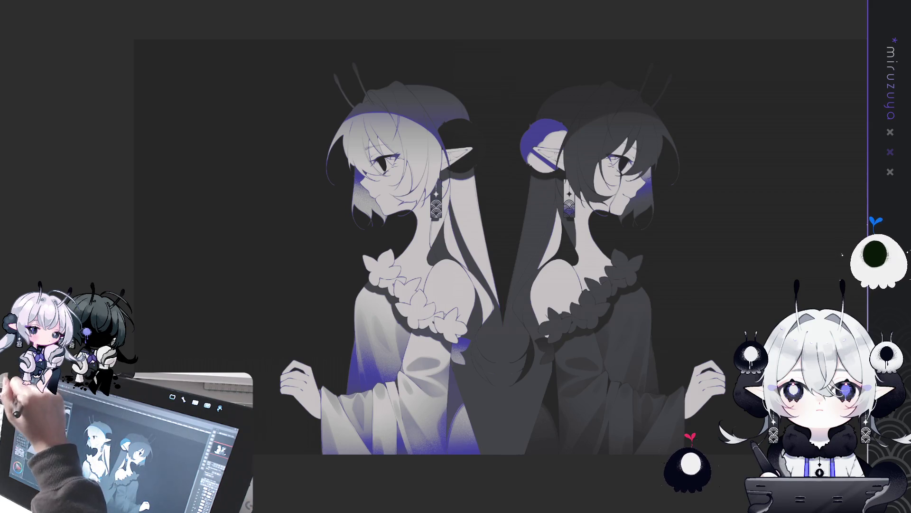
pyautogui.moveTo(615, 260)
pyautogui.mouseDown()
pyautogui.moveTo(698, 266)
pyautogui.moveTo(615, 260)
pyautogui.mouseUp()
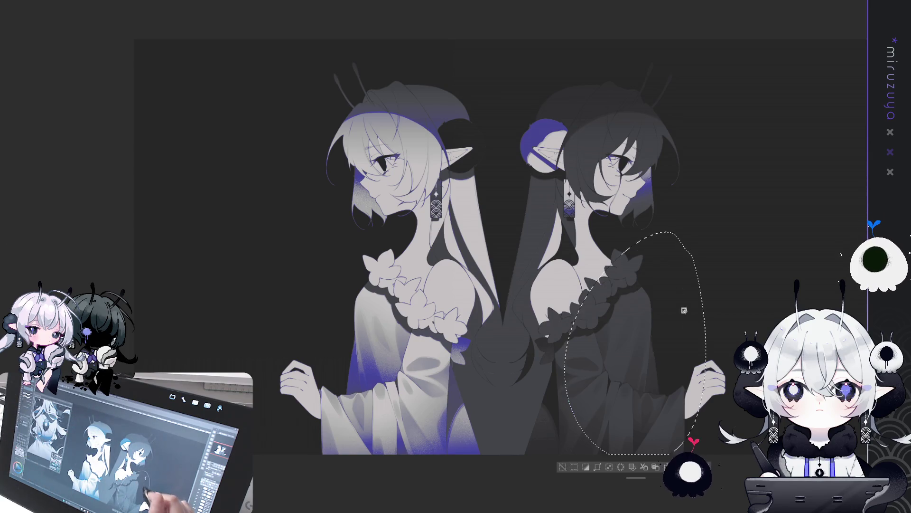
pyautogui.hotkey('ctrl', 'd')
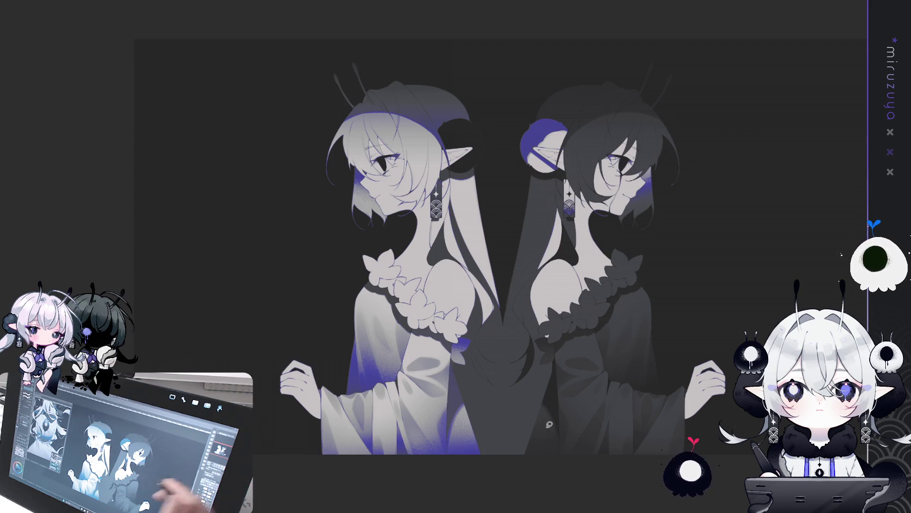
pyautogui.hotkey('ctrl', '-')
pyautogui.hotkey('ctrl', '-')
pyautogui.hotkey('ctrl', '-')
pyautogui.hotkey('ctrl', '+')
pyautogui.hotkey('ctrl', '+')
pyautogui.hotkey('ctrl', '+')
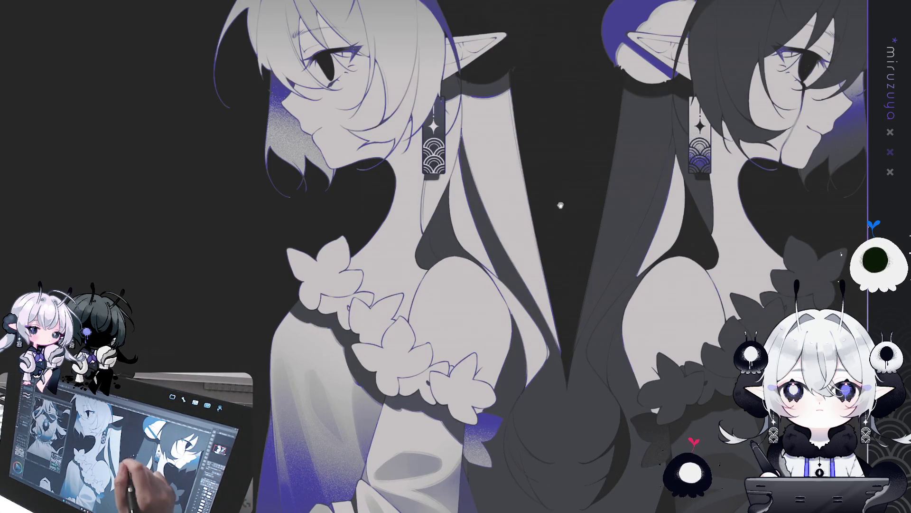
pyautogui.moveTo(589, 463); pyautogui.dragTo(665, 295)
pyautogui.scroll(5, 665, 295)
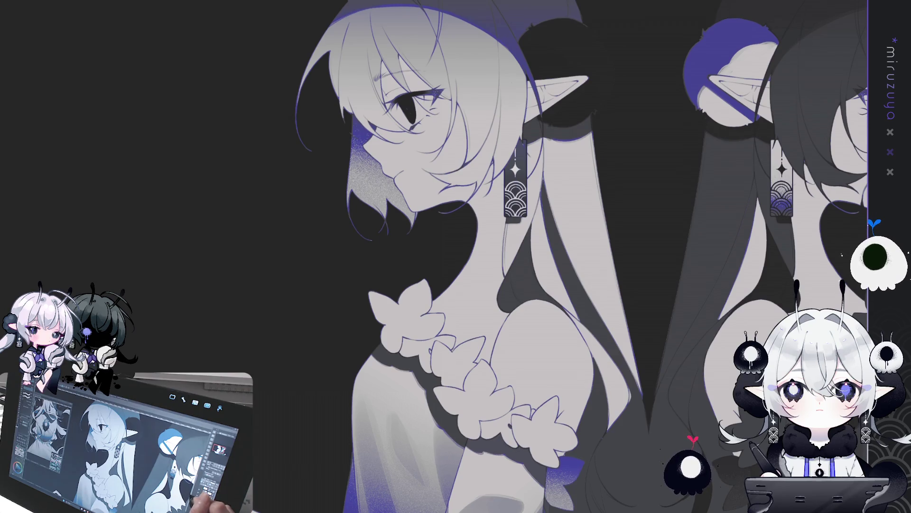
pyautogui.moveTo(718, 397)
pyautogui.mouseDown()
pyautogui.moveTo(628, 426)
pyautogui.moveTo(694, 373)
pyautogui.mouseUp()
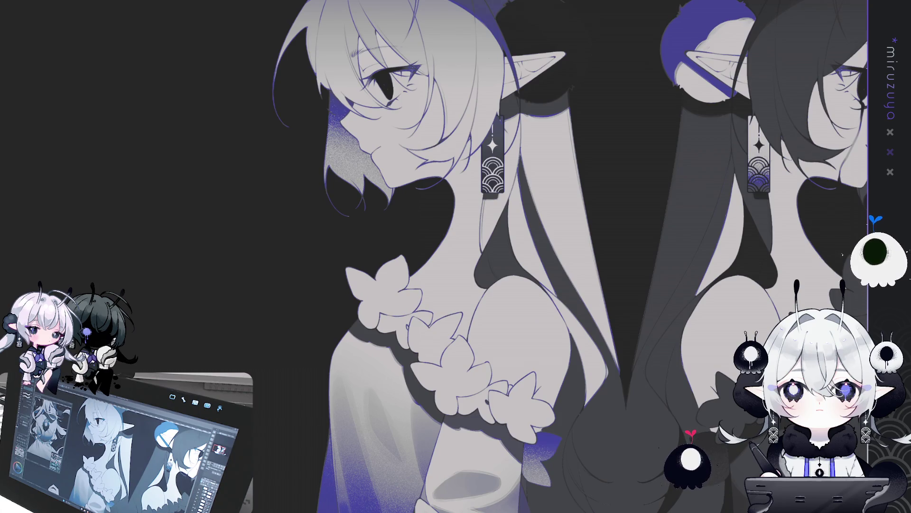
pyautogui.scroll(3, 441, 306)
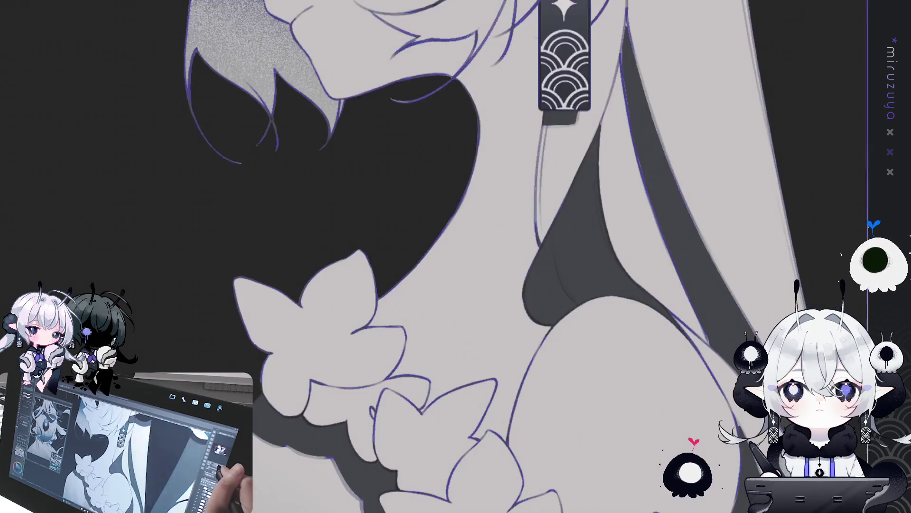
pyautogui.scroll(1, 442, 305)
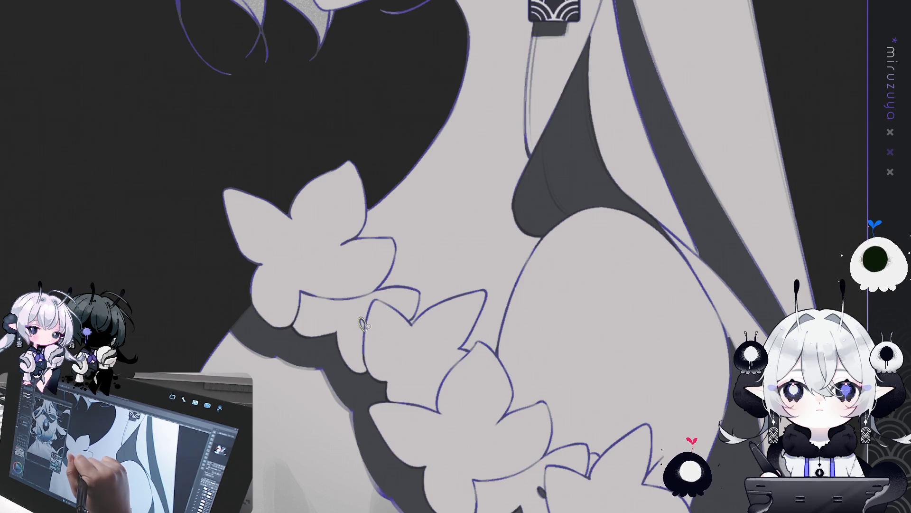
pyautogui.click(362, 325)
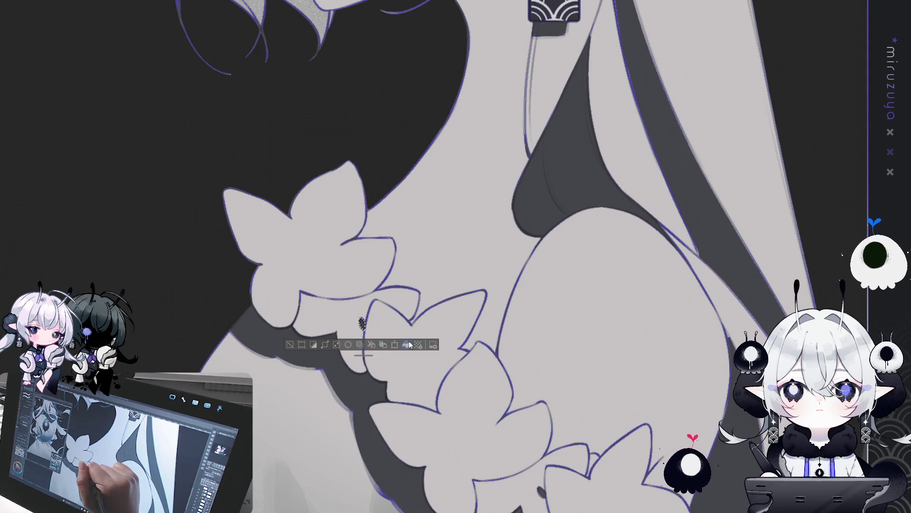
pyautogui.click(429, 299)
pyautogui.moveTo(535, 265)
pyautogui.mouseDown()
pyautogui.moveTo(663, 301)
pyautogui.moveTo(620, 292)
pyautogui.mouseUp()
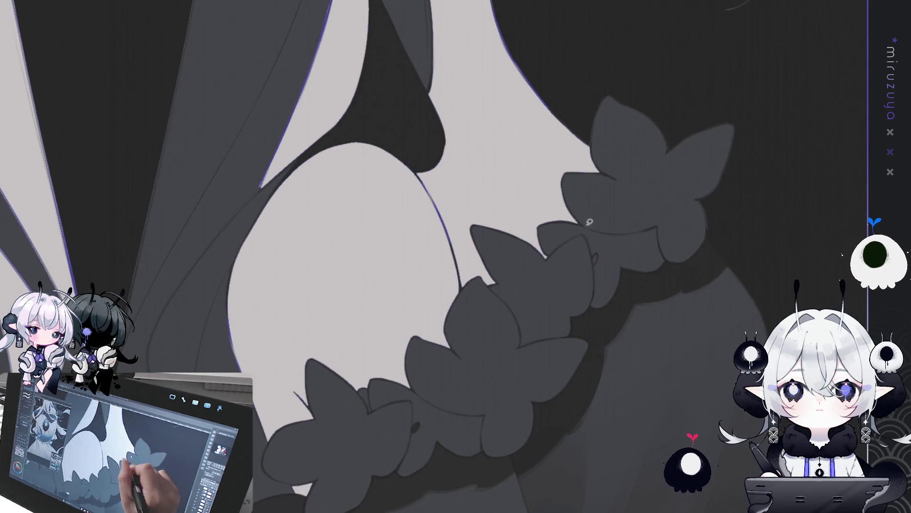
pyautogui.click(597, 252)
pyautogui.click(595, 255)
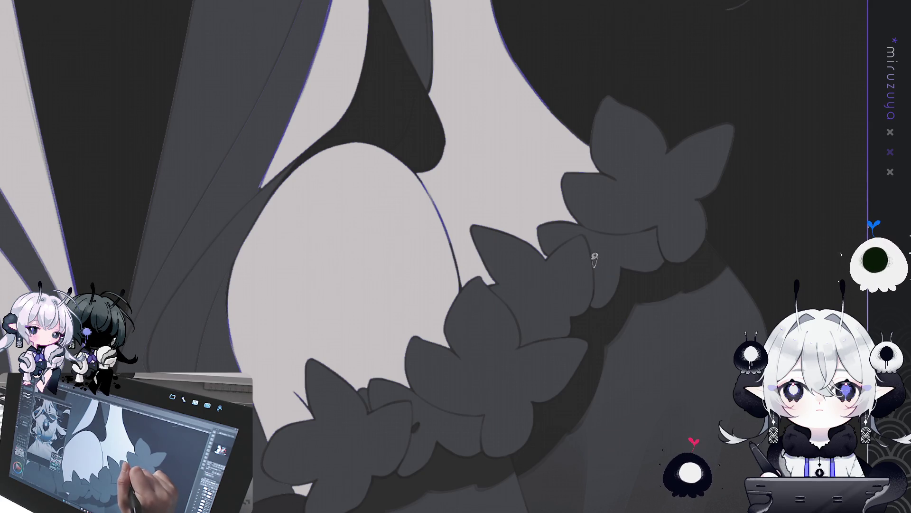
pyautogui.click(595, 259)
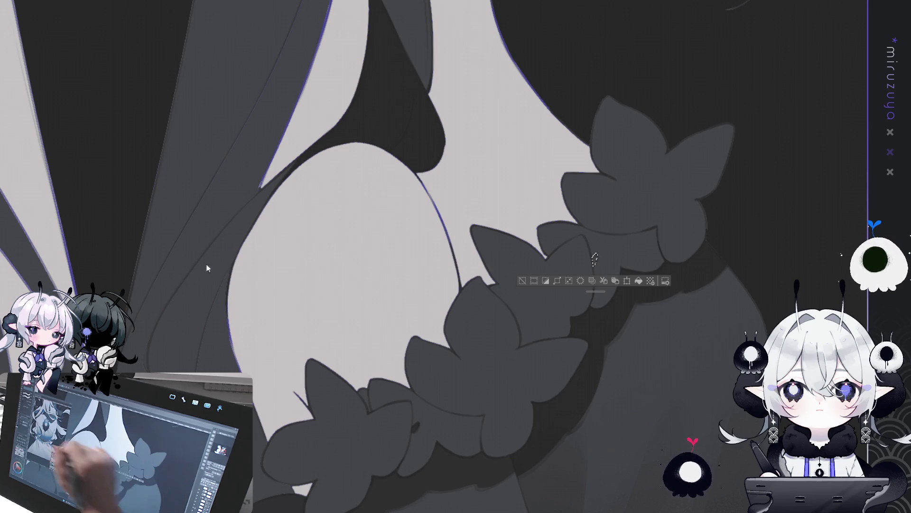
pyautogui.click(639, 281)
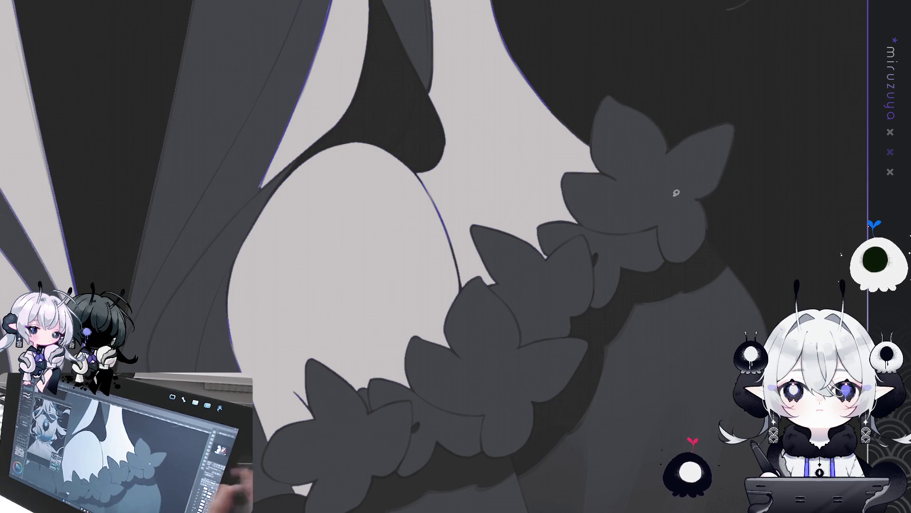
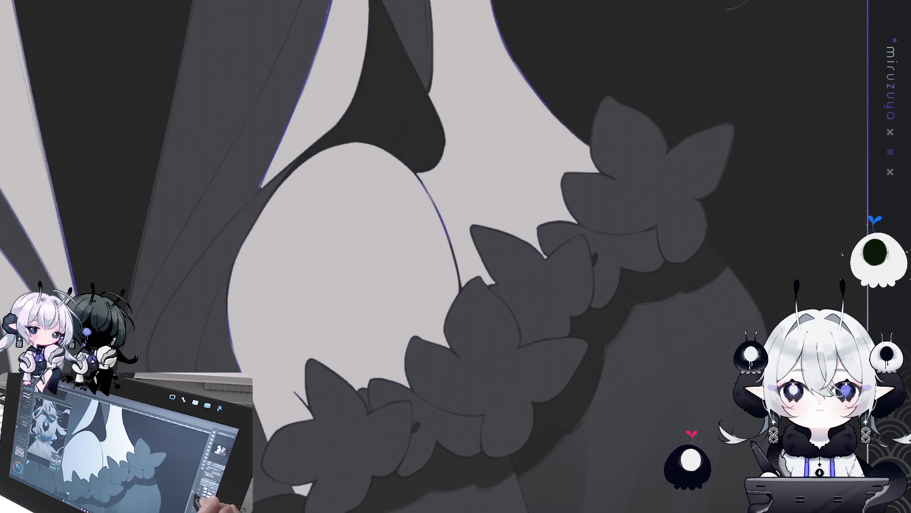
# Zoom in on the dark figure's leaf garland and rotate the canvas about 45° clockwise.
pyautogui.scroll(3, 747, 269)
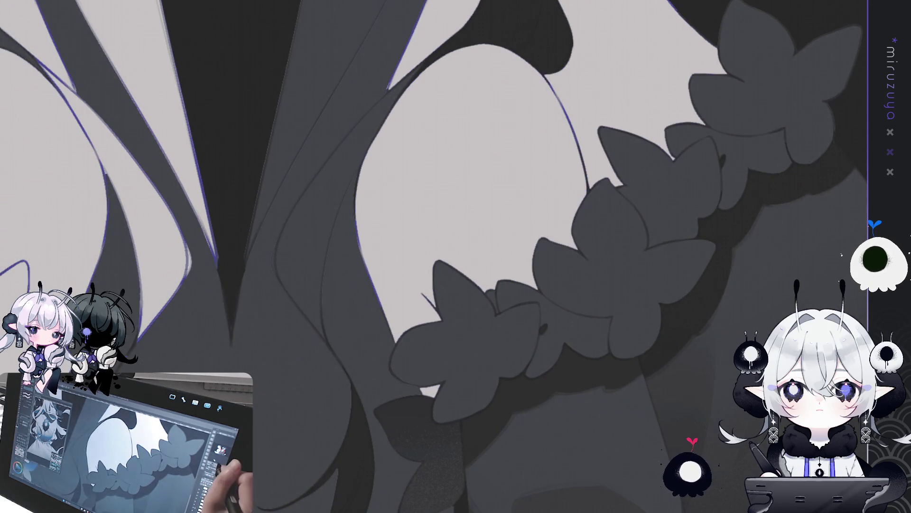
pyautogui.scroll(-5, 747, 269)
pyautogui.scroll(2, 779, 179)
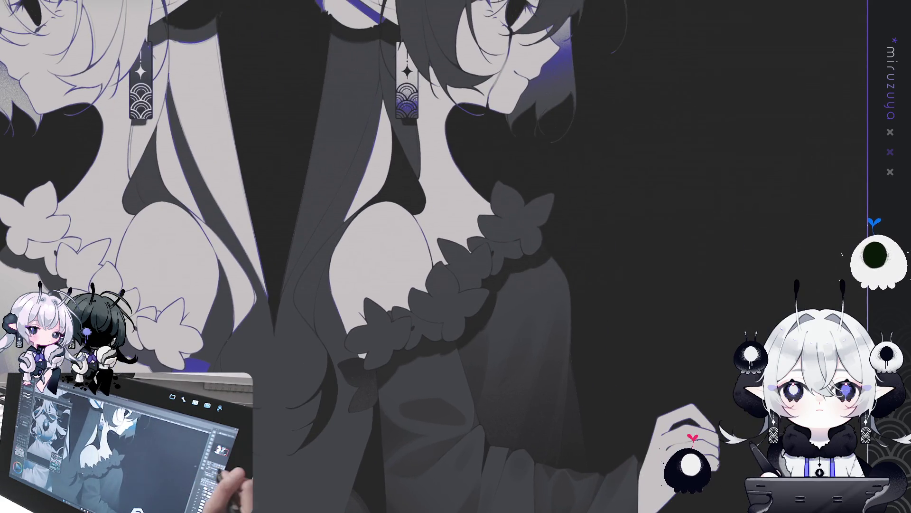
pyautogui.scroll(1, 780, 179)
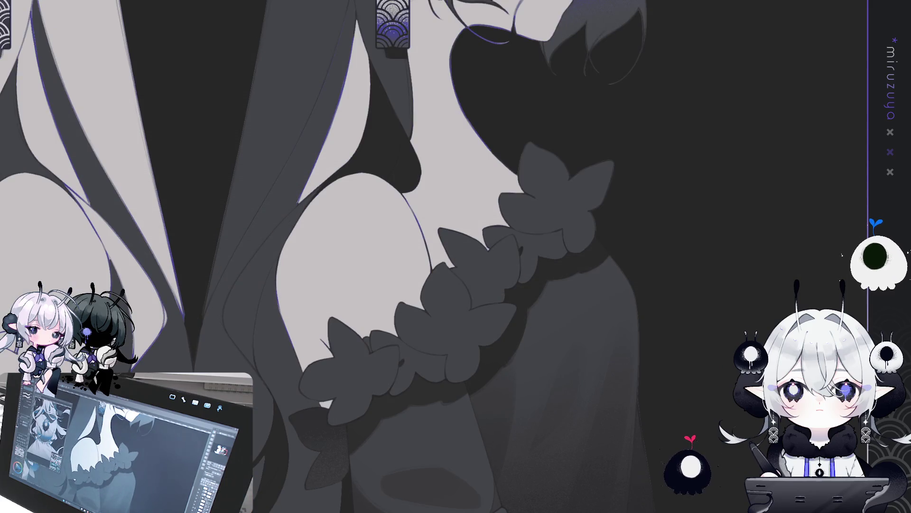
pyautogui.press('^')
pyautogui.press('^')
pyautogui.press('^')
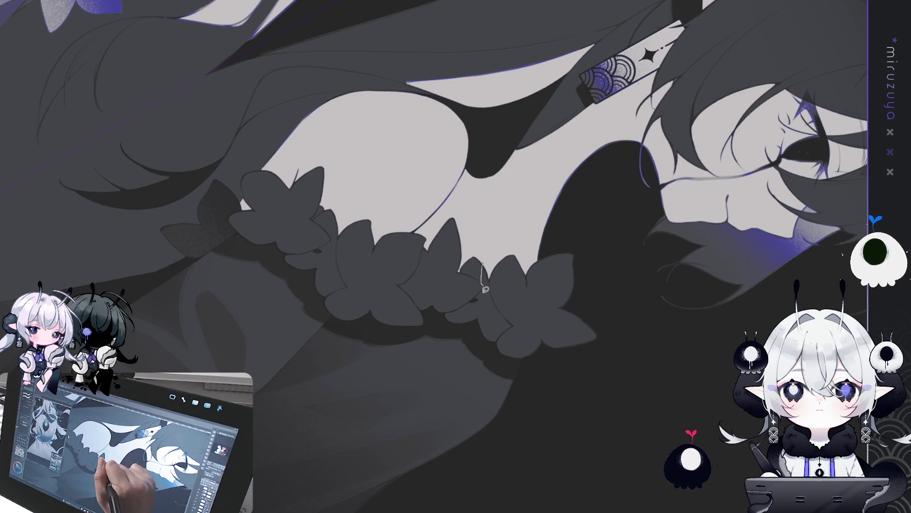
# Lasso the thin light strip between two garland leaves and fill it with the darker shadow tone.
pyautogui.moveTo(485, 290)
pyautogui.mouseDown()
pyautogui.moveTo(498, 328)
pyautogui.moveTo(516, 323)
pyautogui.moveTo(510, 318)
pyautogui.mouseUp()
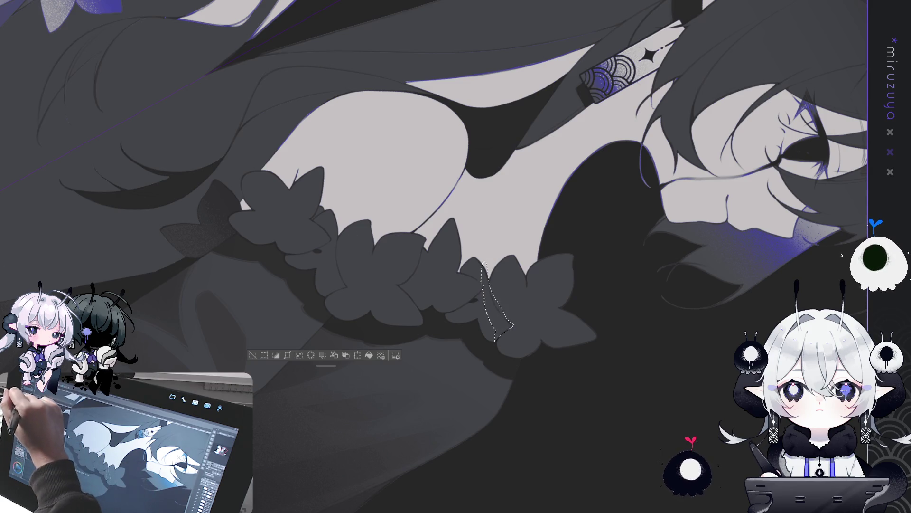
pyautogui.click(370, 355)
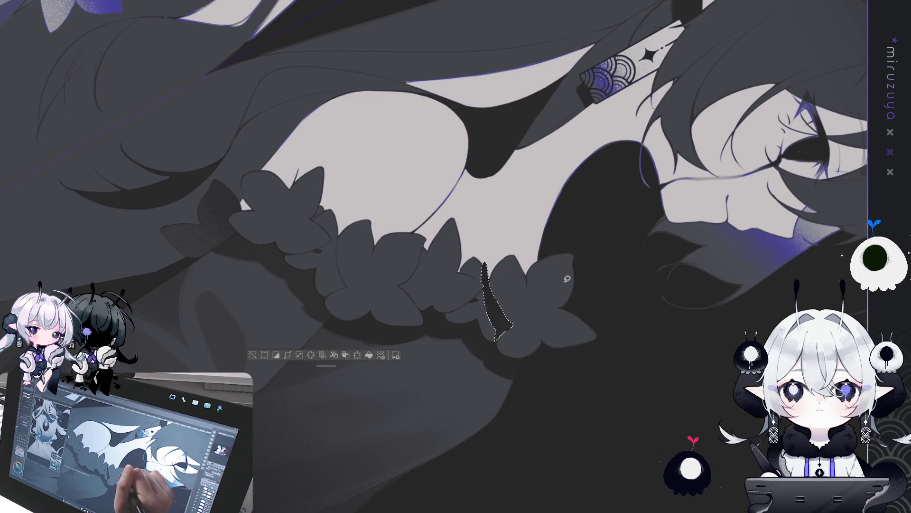
pyautogui.hotkey('ctrl', 'd')
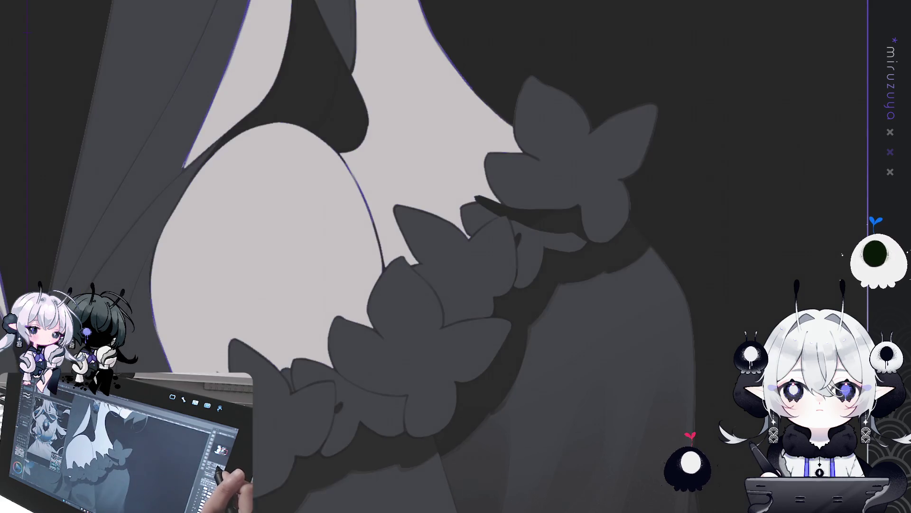
pyautogui.moveTo(769, 175); pyautogui.dragTo(639, 287)
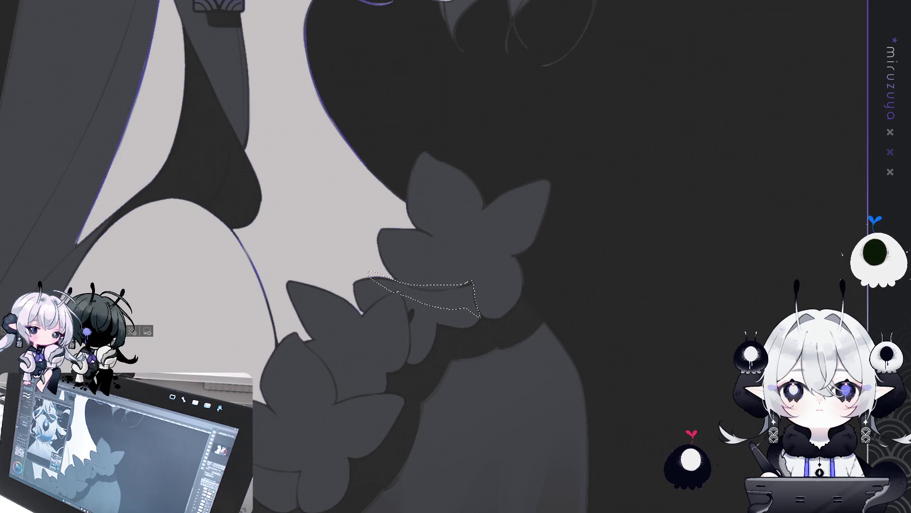
# Keep the fill, turn the view so the wreath runs diagonally, and lasso the shadow beneath the leaf.
pyautogui.hotkey('ctrl', 'z')
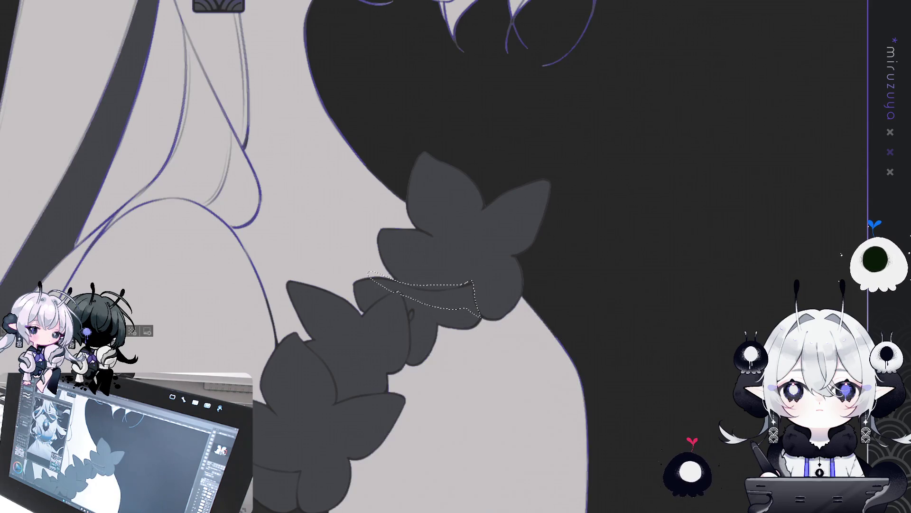
pyautogui.hotkey('ctrl', 'y')
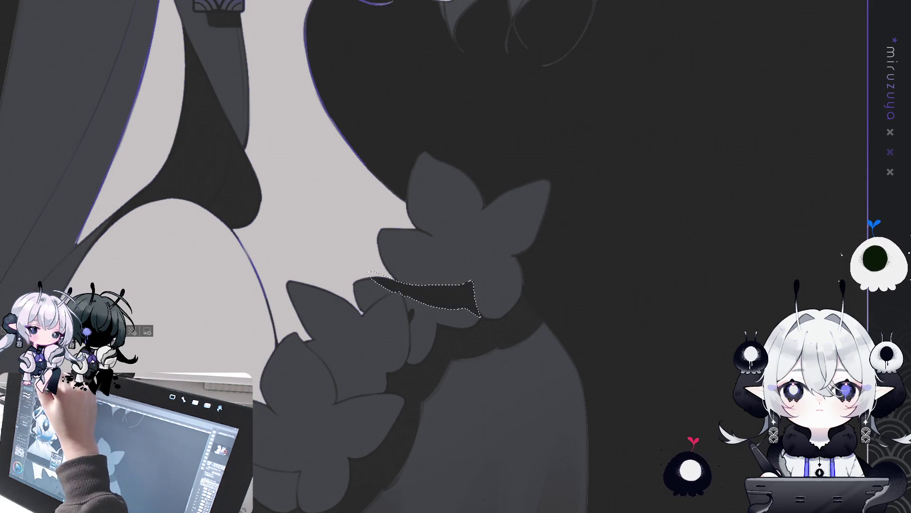
pyautogui.moveTo(698, 213)
pyautogui.mouseDown()
pyautogui.moveTo(641, 369)
pyautogui.moveTo(549, 432)
pyautogui.moveTo(544, 398)
pyautogui.mouseUp()
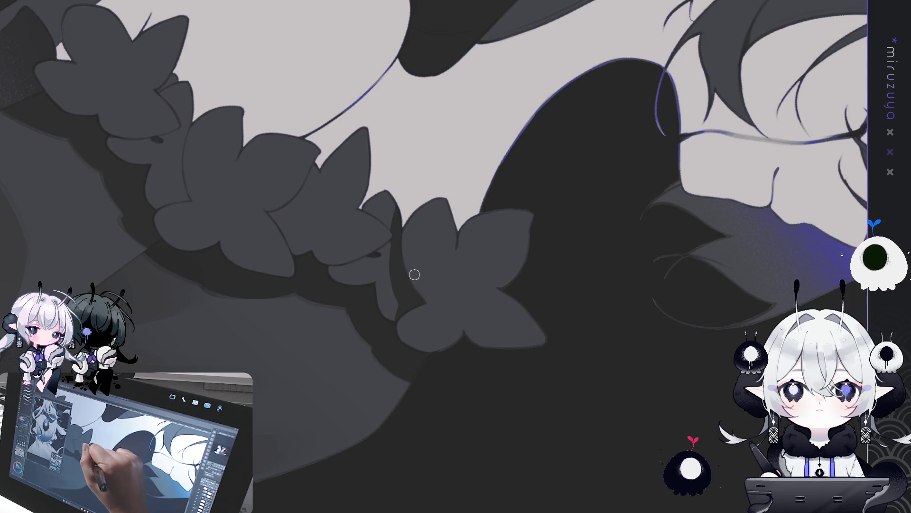
pyautogui.moveTo(499, 175); pyautogui.dragTo(475, 131)
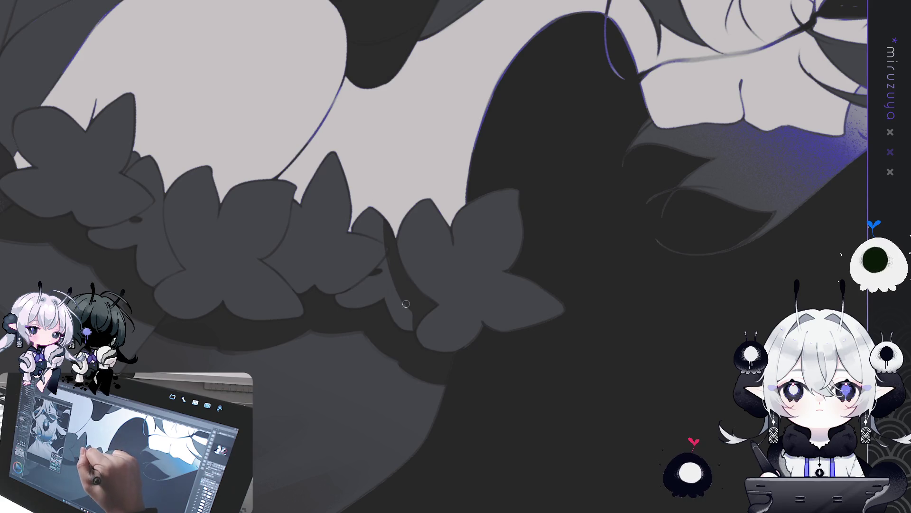
pyautogui.moveTo(414, 310); pyautogui.dragTo(409, 299)
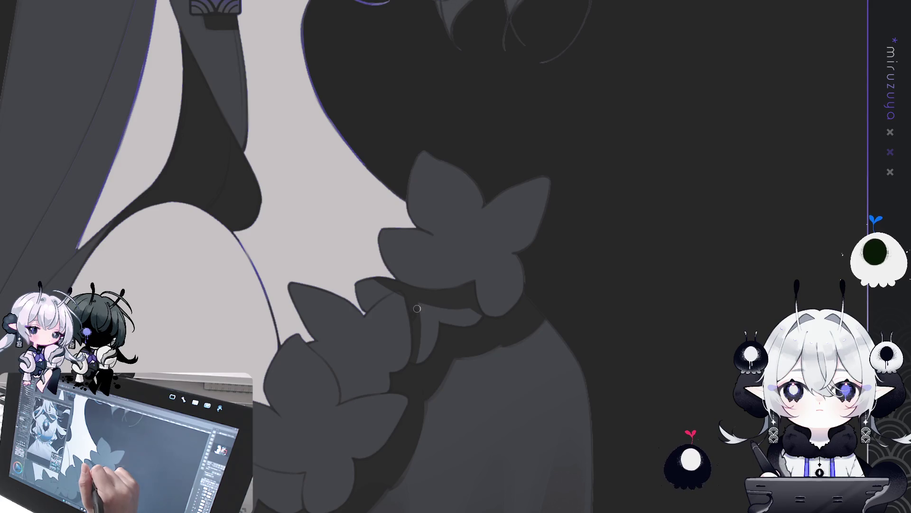
pyautogui.moveTo(417, 309); pyautogui.dragTo(421, 303)
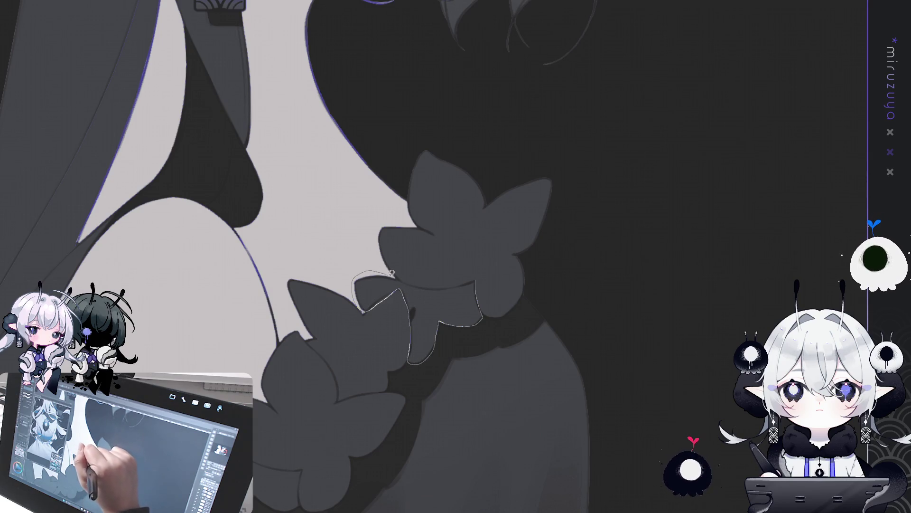
pyautogui.moveTo(479, 277); pyautogui.dragTo(503, 262)
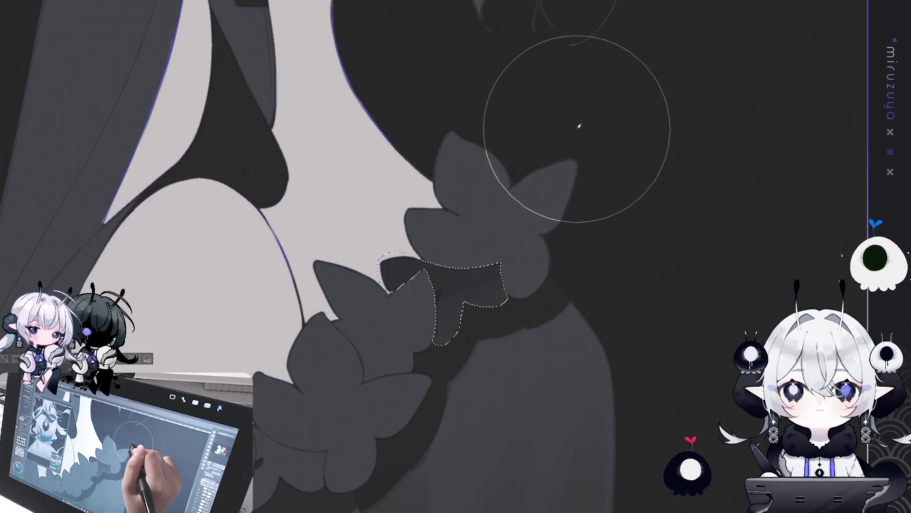
# Move to the light figure's garland and try grey and blue-purple gradients inside the selection.
pyautogui.moveTo(332, 304)
pyautogui.mouseDown()
pyautogui.moveTo(413, 294)
pyautogui.moveTo(508, 257)
pyautogui.moveTo(507, 430)
pyautogui.mouseUp()
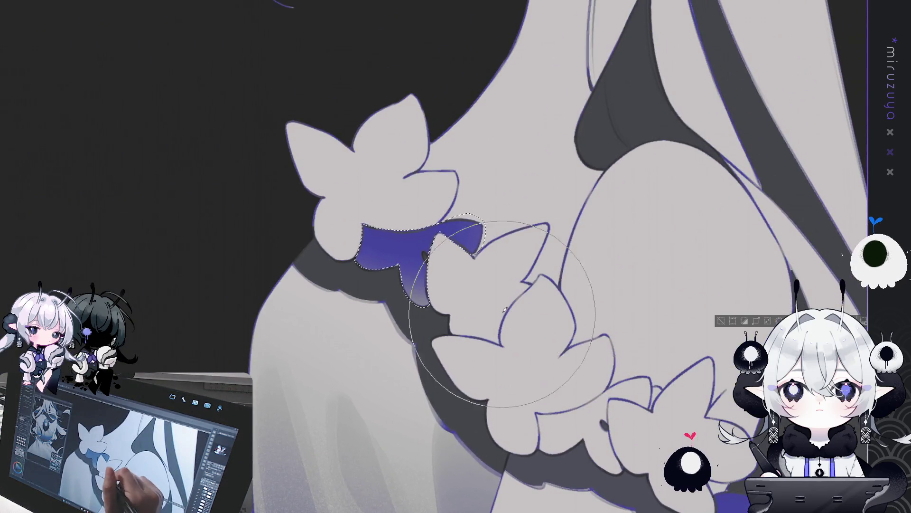
pyautogui.moveTo(404, 247); pyautogui.dragTo(427, 203)
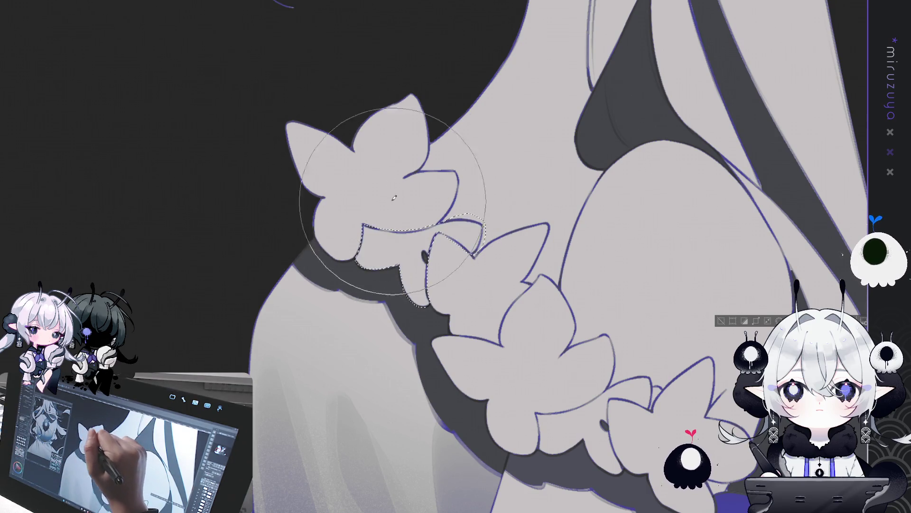
pyautogui.moveTo(356, 153)
pyautogui.mouseDown()
pyautogui.moveTo(498, 305)
pyautogui.moveTo(345, 157)
pyautogui.mouseUp()
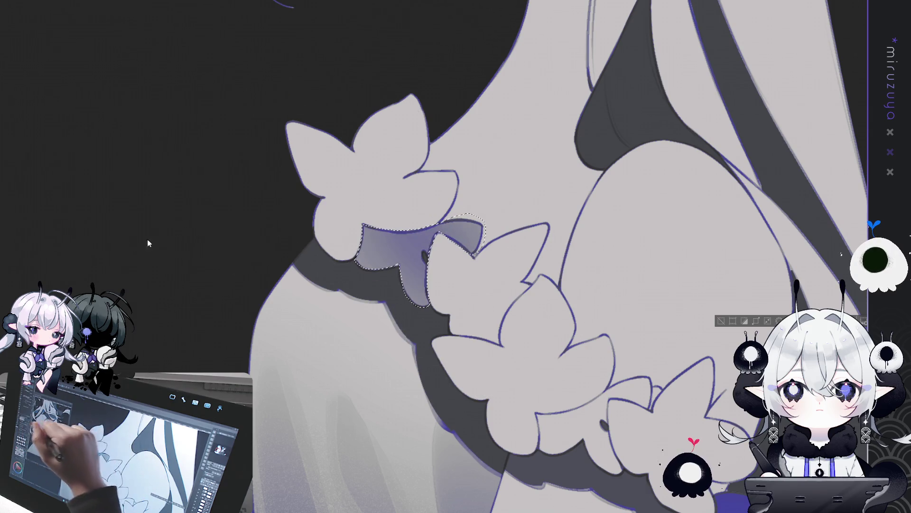
pyautogui.hotkey('ctrl', 'z')
pyautogui.moveTo(386, 315)
pyautogui.mouseDown()
pyautogui.moveTo(448, 187)
pyautogui.moveTo(472, 224)
pyautogui.moveTo(401, 202)
pyautogui.mouseUp()
pyautogui.hotkey('ctrl', 'z')
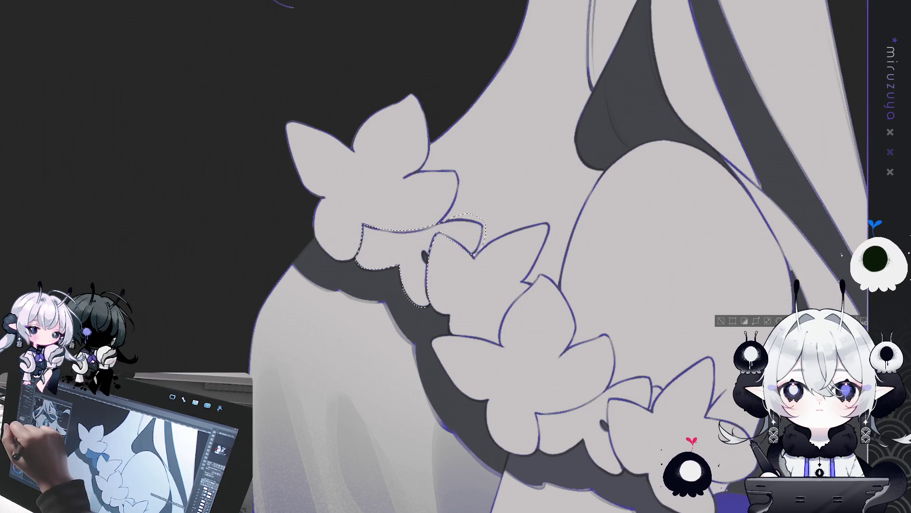
# Airbrush a deepened purple tint under the leaf, deselect, and shrink the brush.
pyautogui.moveTo(446, 266); pyautogui.dragTo(474, 196)
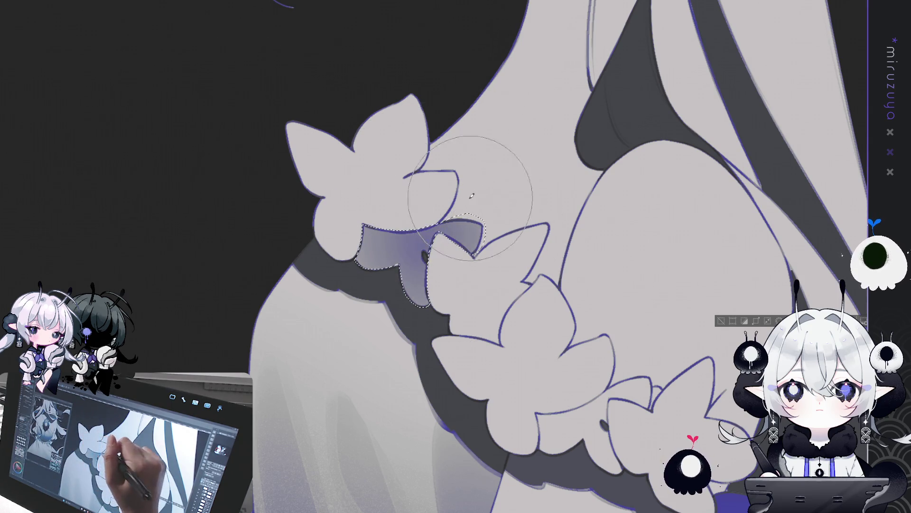
pyautogui.hotkey('ctrl', 'z')
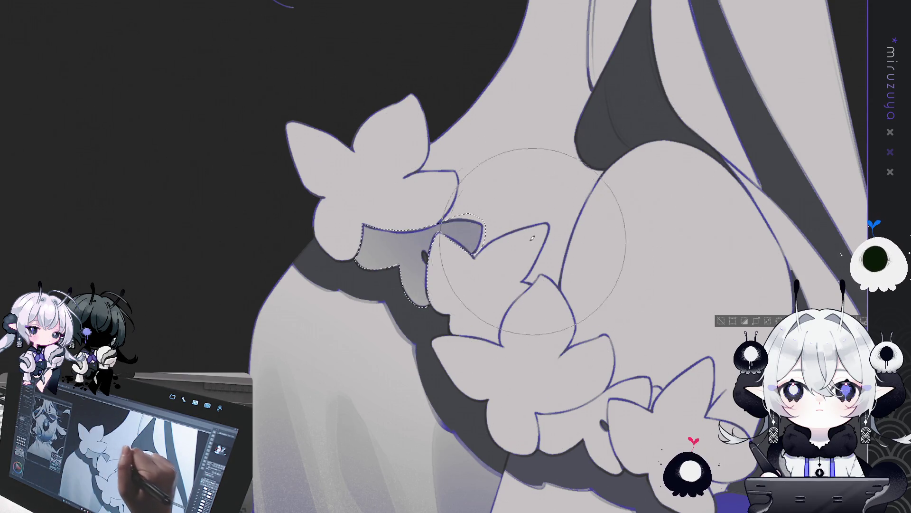
pyautogui.moveTo(465, 180); pyautogui.dragTo(522, 228)
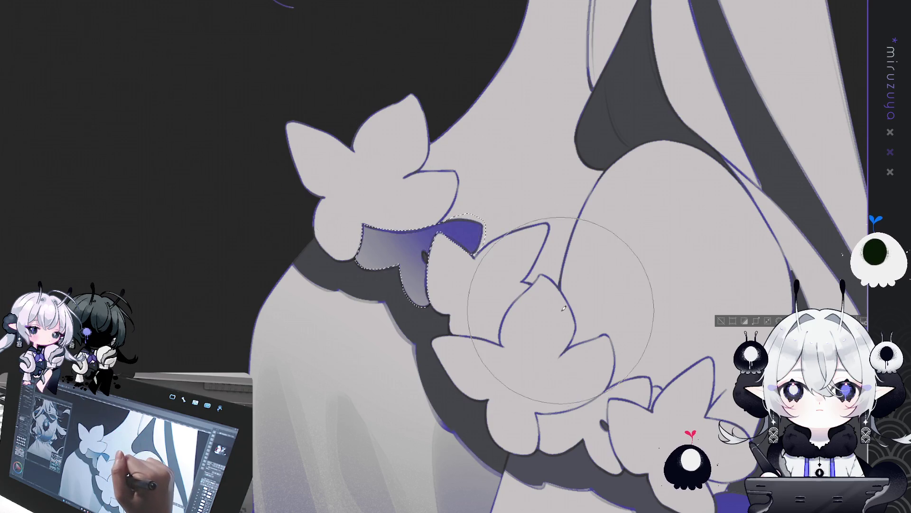
pyautogui.moveTo(478, 254); pyautogui.dragTo(469, 232)
pyautogui.hotkey('ctrl', 'd')
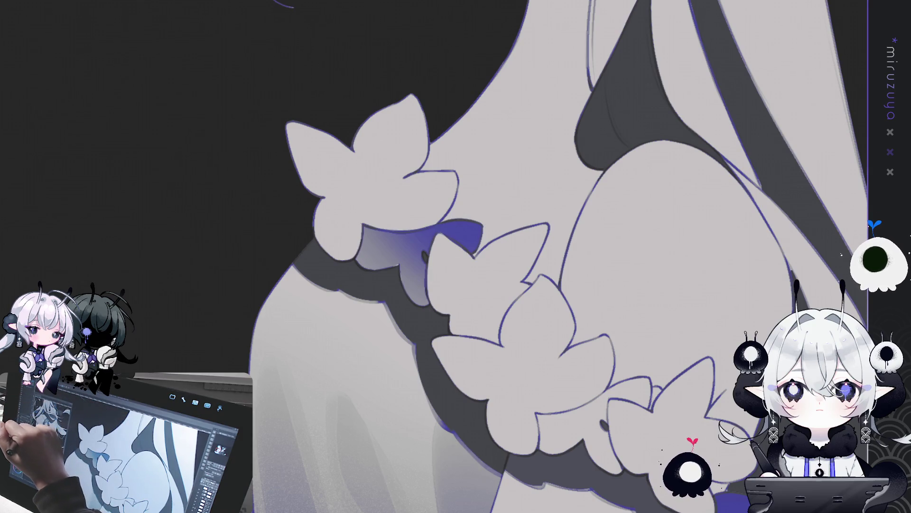
pyautogui.press('[')
pyautogui.press('[')
pyautogui.press('[')
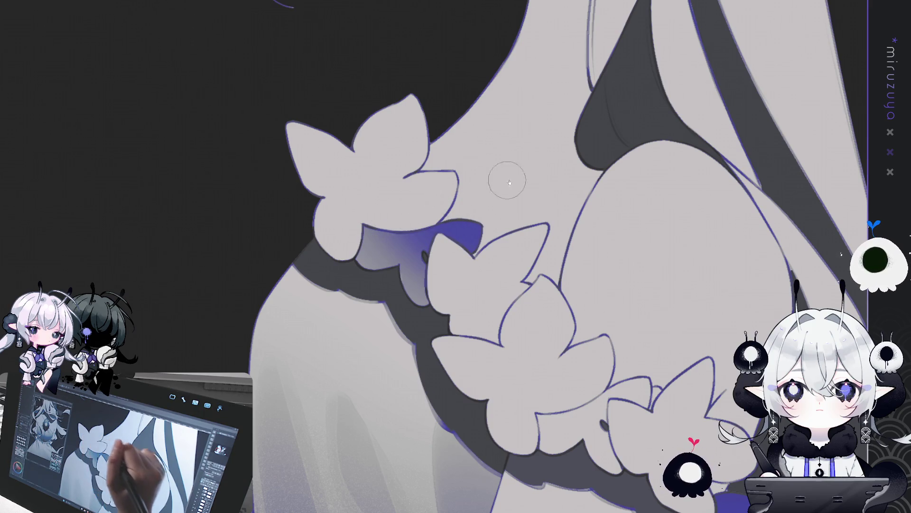
pyautogui.moveTo(523, 191); pyautogui.dragTo(540, 222)
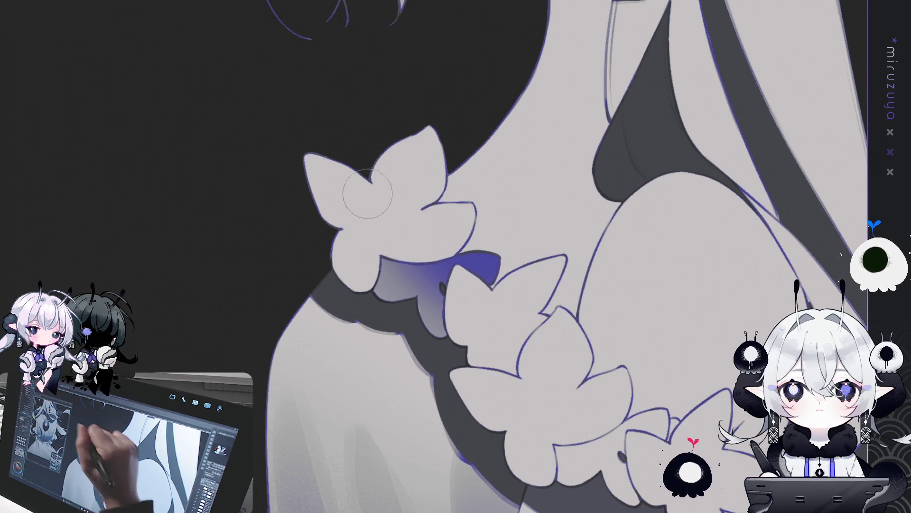
# Airbrush soft grey shading onto the left and lower flower petals, redoing heavy strokes thinner.
pyautogui.moveTo(352, 192); pyautogui.dragTo(378, 219)
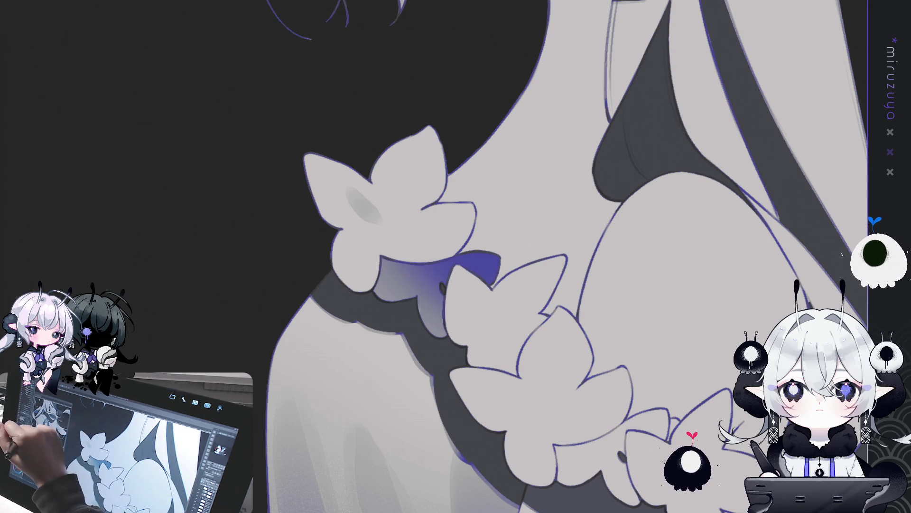
pyautogui.press('[')
pyautogui.press('[')
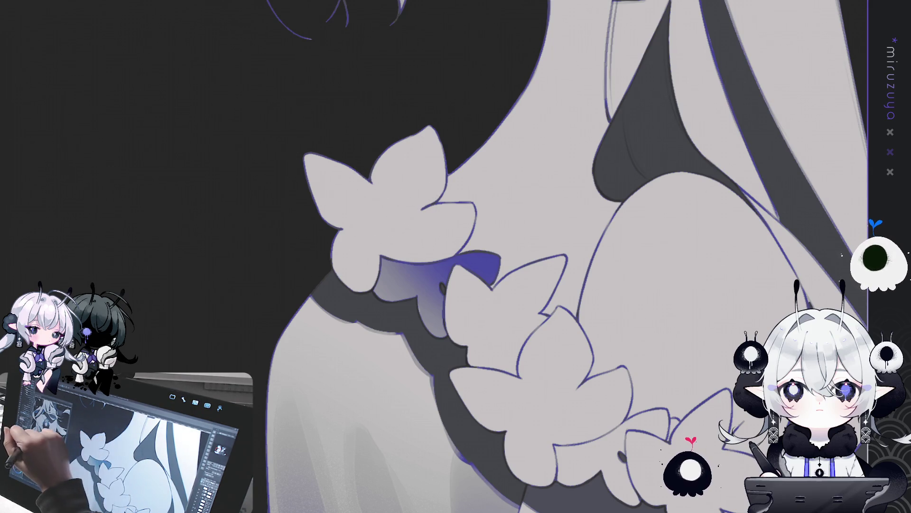
pyautogui.moveTo(409, 219)
pyautogui.mouseDown()
pyautogui.moveTo(436, 203)
pyautogui.moveTo(423, 212)
pyautogui.mouseUp()
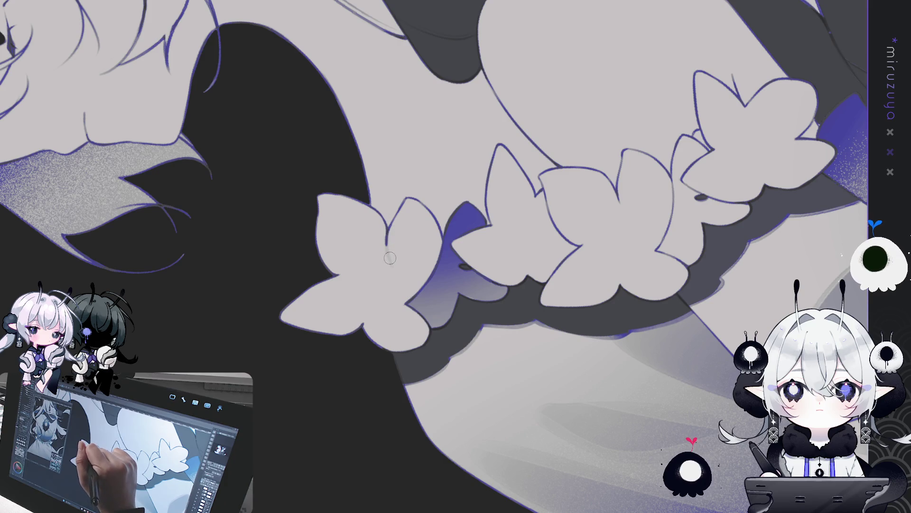
pyautogui.press(']')
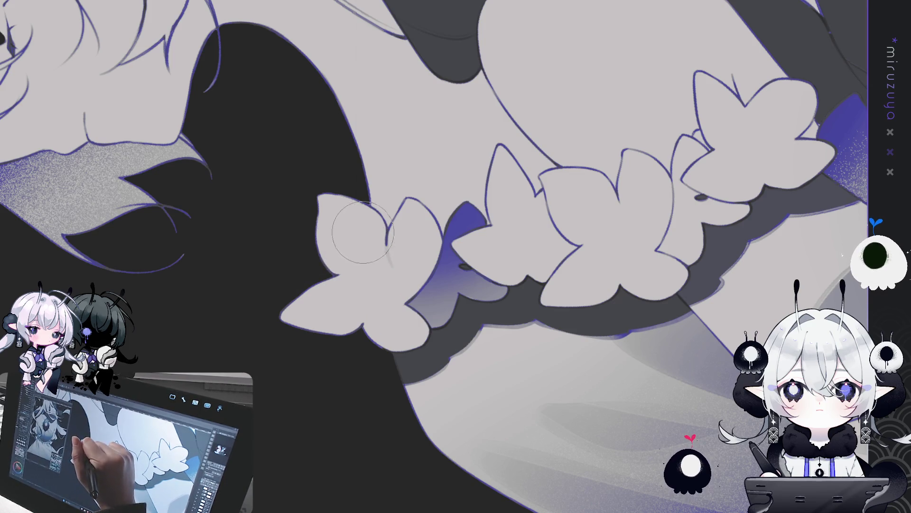
pyautogui.moveTo(355, 221); pyautogui.dragTo(377, 268)
pyautogui.hotkey('ctrl', 'z')
pyautogui.moveTo(349, 214); pyautogui.dragTo(375, 252)
pyautogui.hotkey('ctrl', 'z')
pyautogui.moveTo(357, 206); pyautogui.dragTo(387, 266)
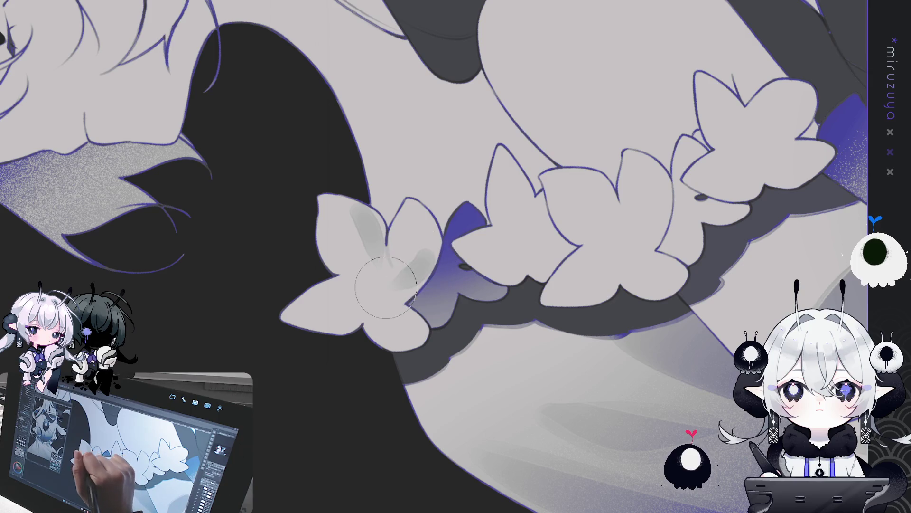
pyautogui.moveTo(429, 252); pyautogui.dragTo(396, 283)
# Rotate the canvas vertically and shade the top flower's upper petal in grey.
pyautogui.moveTo(480, 139); pyautogui.dragTo(411, 179)
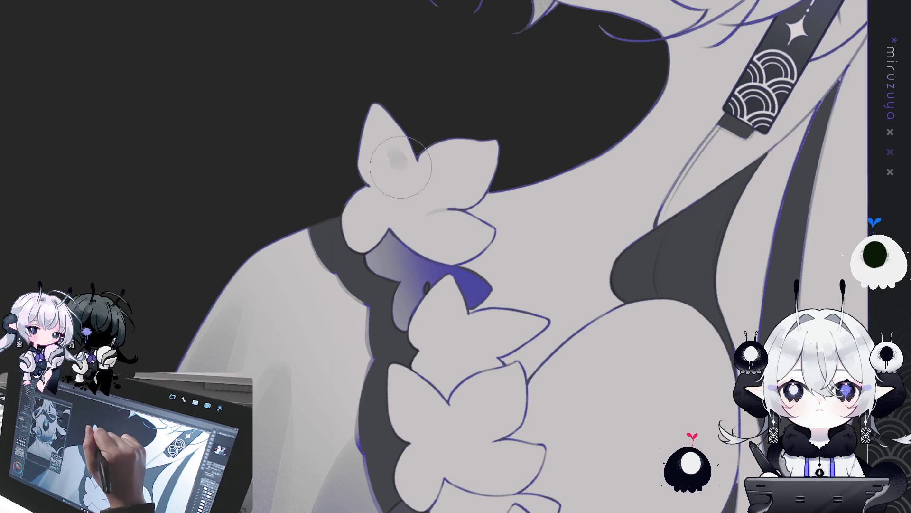
pyautogui.moveTo(348, 125)
pyautogui.mouseDown()
pyautogui.moveTo(413, 180)
pyautogui.moveTo(394, 142)
pyautogui.moveTo(403, 180)
pyautogui.moveTo(380, 197)
pyautogui.moveTo(403, 195)
pyautogui.moveTo(389, 204)
pyautogui.moveTo(439, 166)
pyautogui.moveTo(437, 180)
pyautogui.moveTo(434, 162)
pyautogui.moveTo(441, 199)
pyautogui.mouseUp()
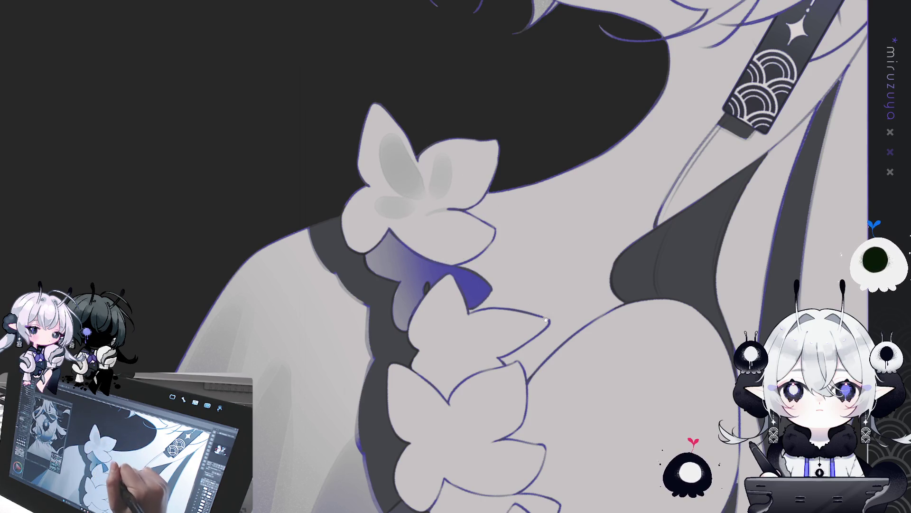
pyautogui.scroll(-5, 447, 223)
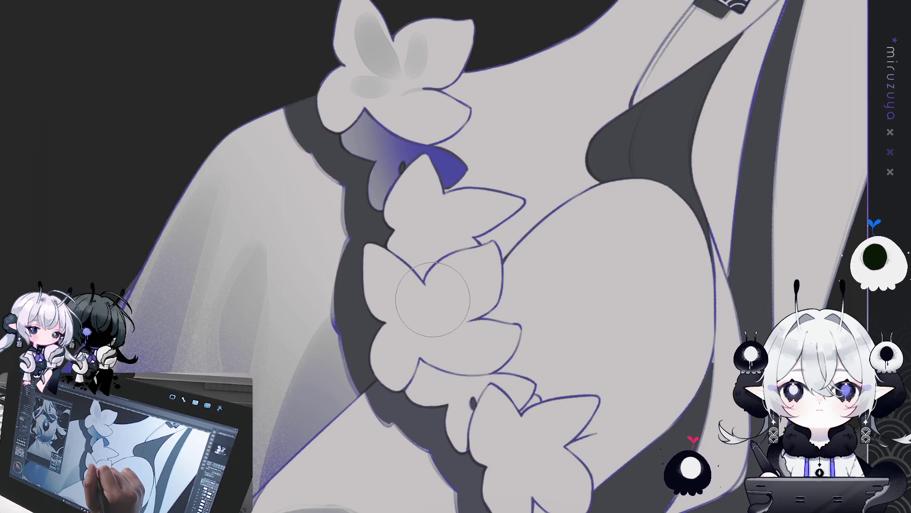
pyautogui.moveTo(589, 373); pyautogui.dragTo(545, 194)
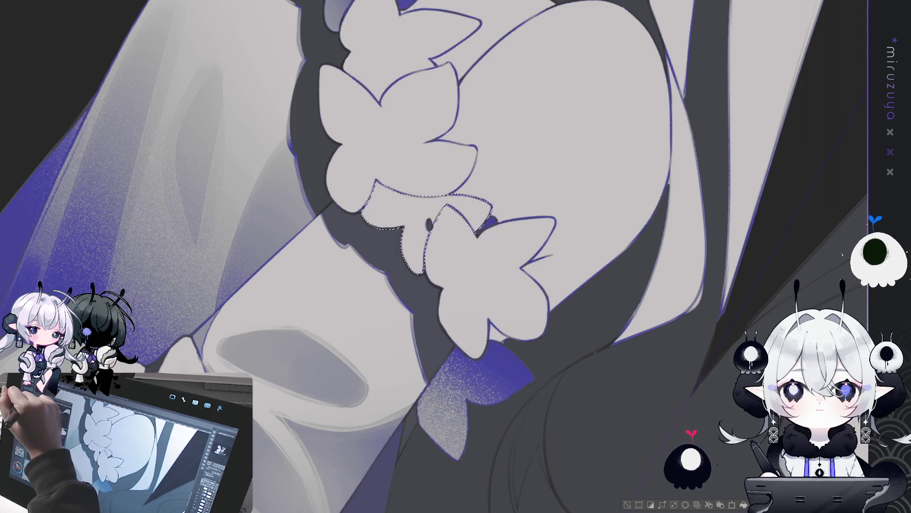
# Airbrush darker grey into the selected flower, tint its right lobe purple, then deselect.
pyautogui.moveTo(418, 133); pyautogui.dragTo(473, 252)
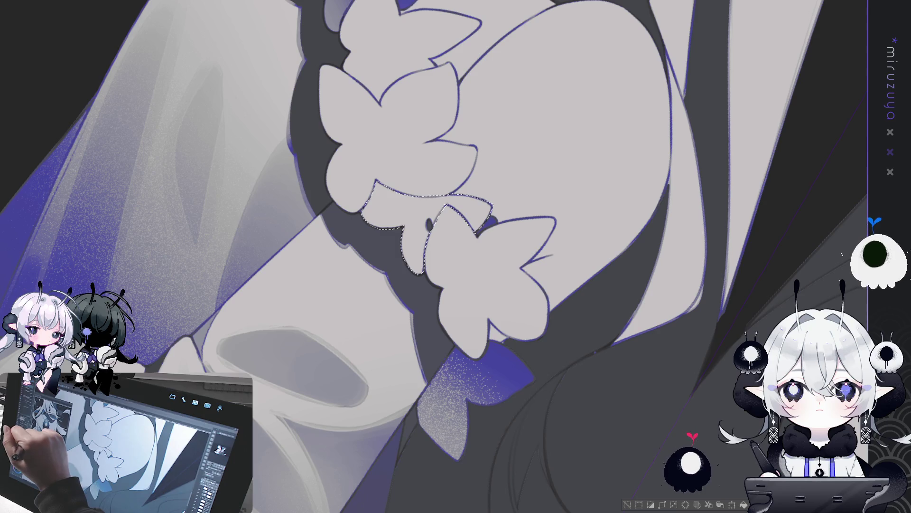
pyautogui.moveTo(455, 228); pyautogui.dragTo(434, 206)
pyautogui.press('[')
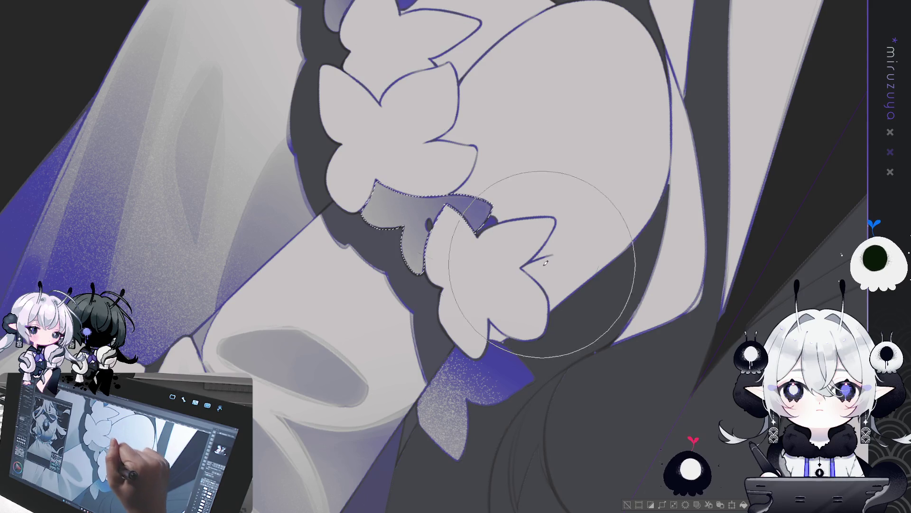
pyautogui.moveTo(543, 240); pyautogui.dragTo(451, 110)
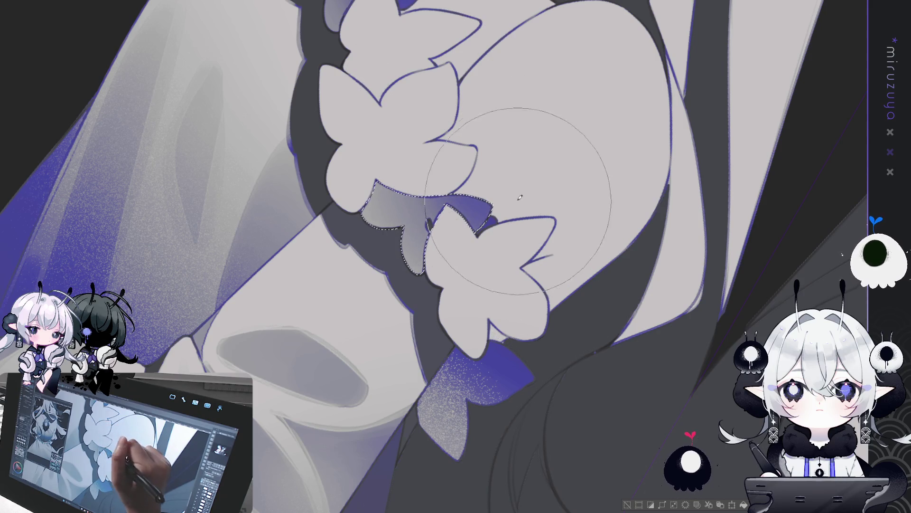
pyautogui.hotkey('ctrl', 'd')
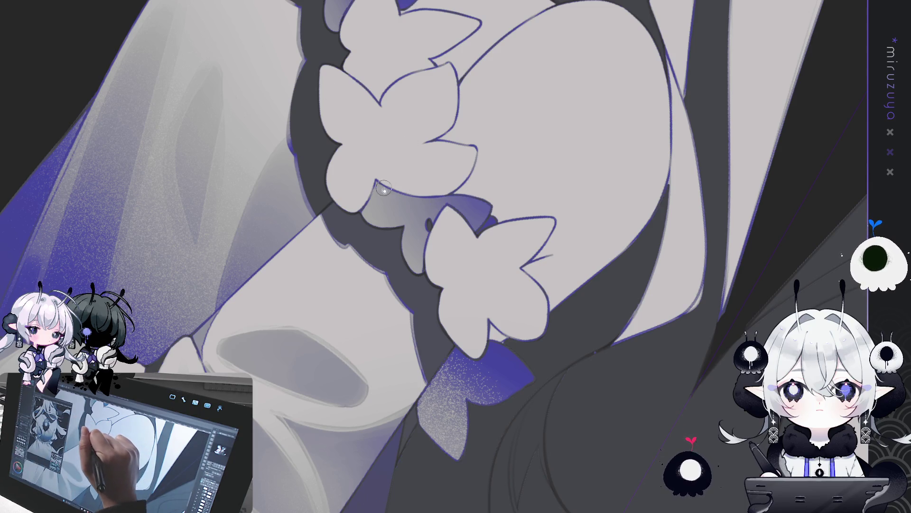
pyautogui.moveTo(522, 189)
pyautogui.mouseDown()
pyautogui.moveTo(530, 137)
pyautogui.moveTo(515, 138)
pyautogui.moveTo(641, 200)
pyautogui.moveTo(633, 198)
pyautogui.mouseUp()
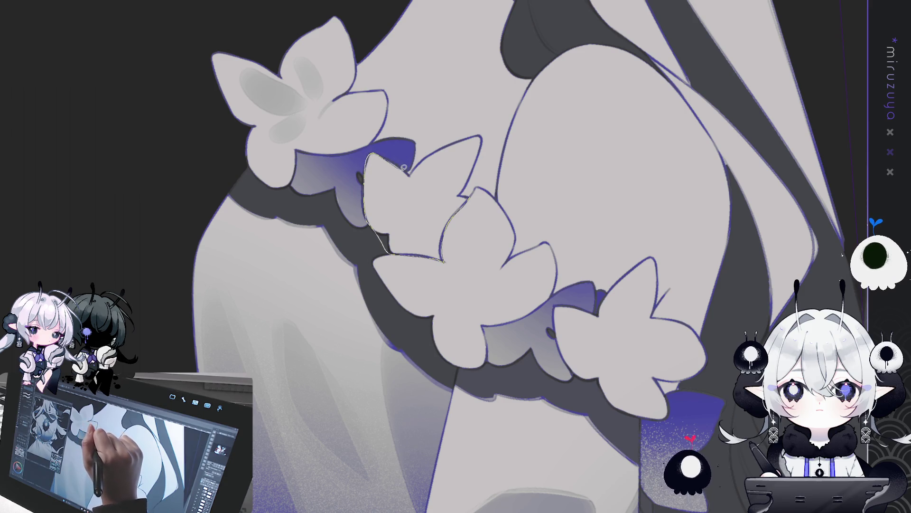
# Select one petal, brush a grey-to-blue gradient into it, and speckle its lower edge.
pyautogui.moveTo(473, 123)
pyautogui.mouseDown()
pyautogui.moveTo(484, 161)
pyautogui.moveTo(444, 213)
pyautogui.mouseUp()
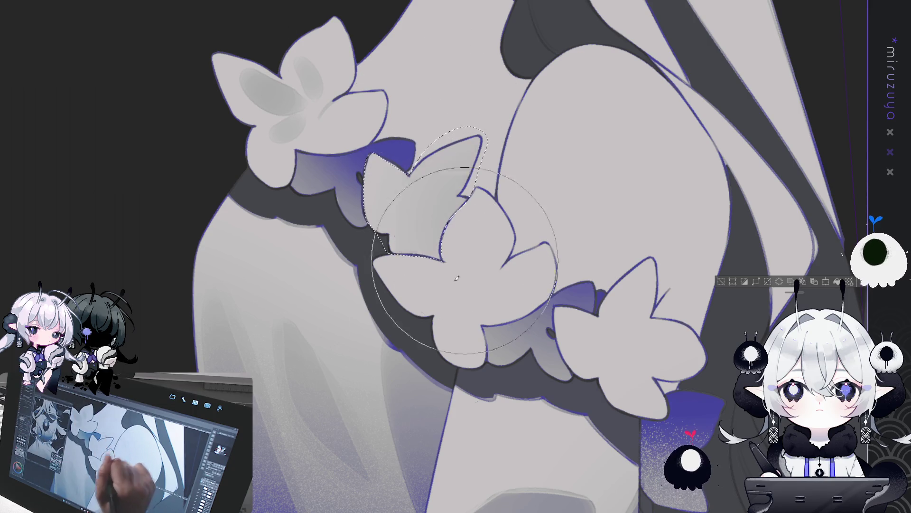
pyautogui.moveTo(452, 340)
pyautogui.mouseDown()
pyautogui.moveTo(387, 356)
pyautogui.moveTo(444, 372)
pyautogui.moveTo(427, 336)
pyautogui.moveTo(537, 236)
pyautogui.mouseUp()
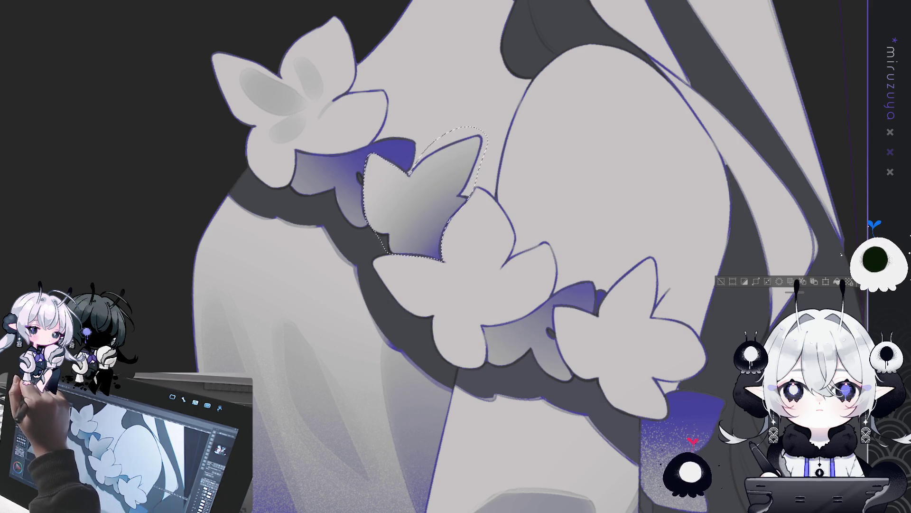
pyautogui.press('[')
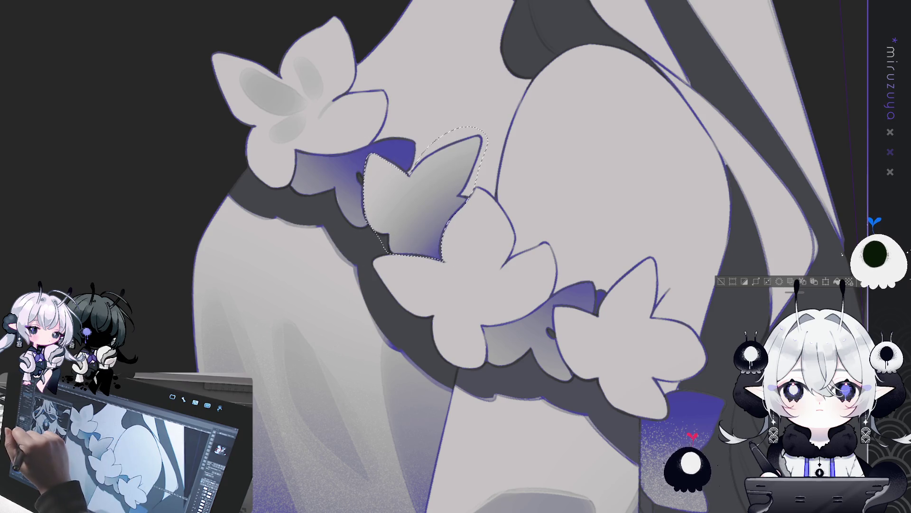
pyautogui.moveTo(447, 127)
pyautogui.mouseDown()
pyautogui.moveTo(387, 254)
pyautogui.moveTo(430, 157)
pyautogui.mouseUp()
pyautogui.moveTo(426, 195); pyautogui.dragTo(405, 257)
pyautogui.moveTo(429, 109)
pyautogui.mouseDown()
pyautogui.moveTo(357, 249)
pyautogui.moveTo(385, 164)
pyautogui.mouseUp()
pyautogui.moveTo(364, 264); pyautogui.dragTo(385, 236)
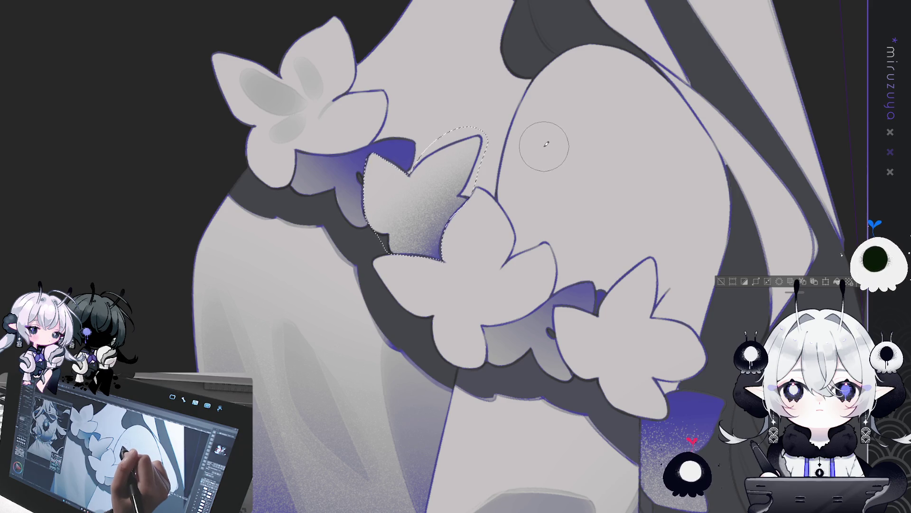
pyautogui.hotkey('ctrl', 'd')
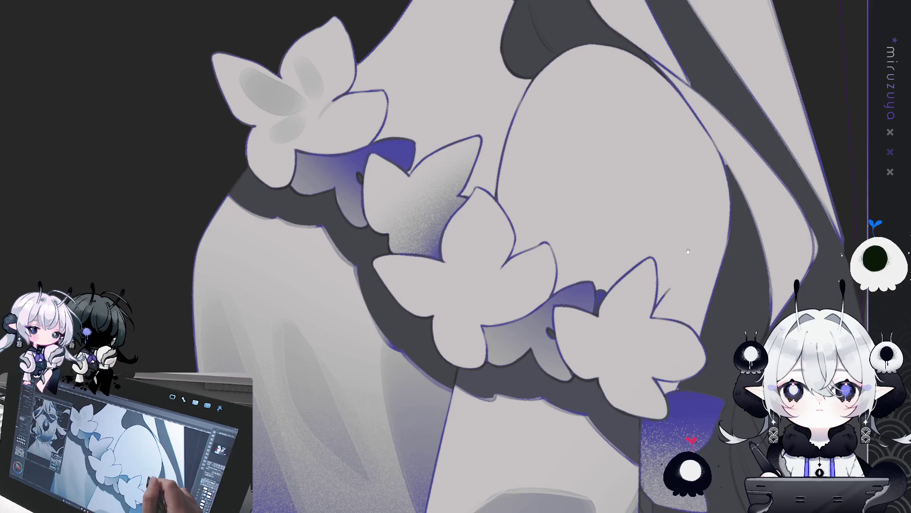
# Paint a rounded soft grey shading patch on the lower garland flower.
pyautogui.moveTo(776, 268); pyautogui.dragTo(709, 169)
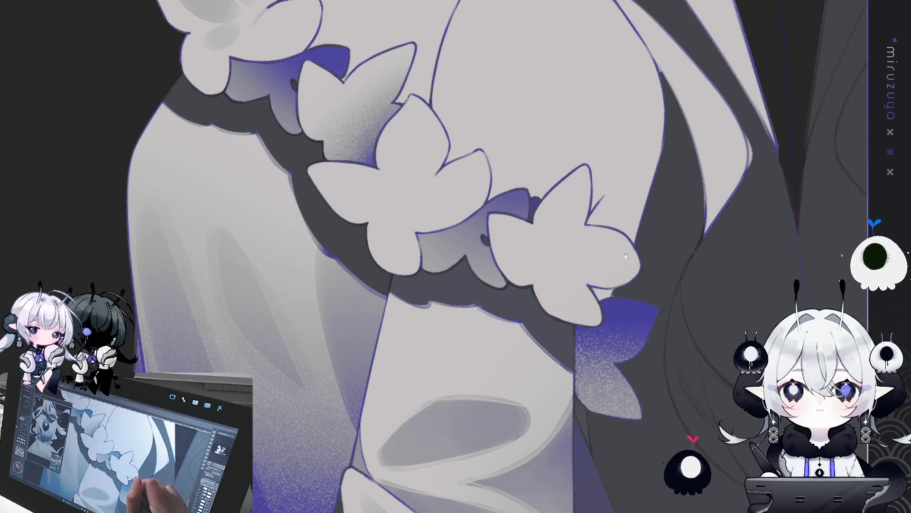
pyautogui.moveTo(647, 328); pyautogui.dragTo(599, 347)
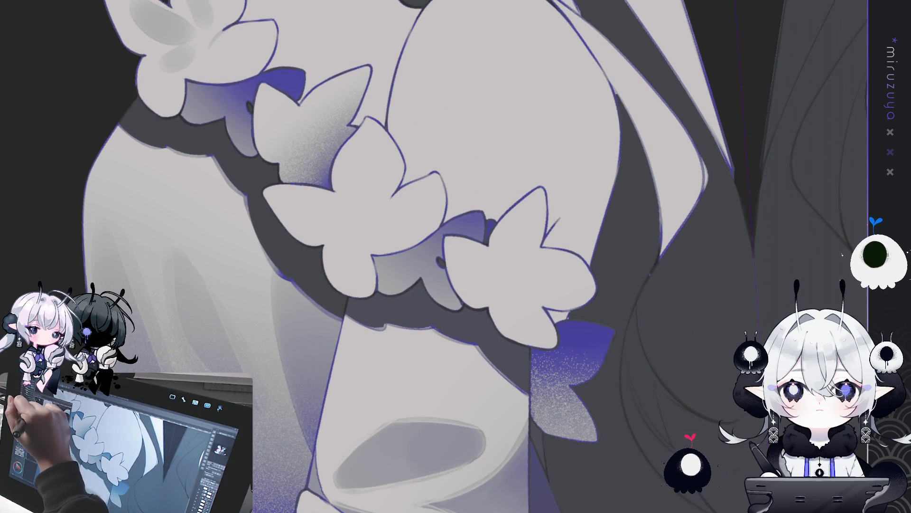
pyautogui.moveTo(522, 251); pyautogui.dragTo(499, 228)
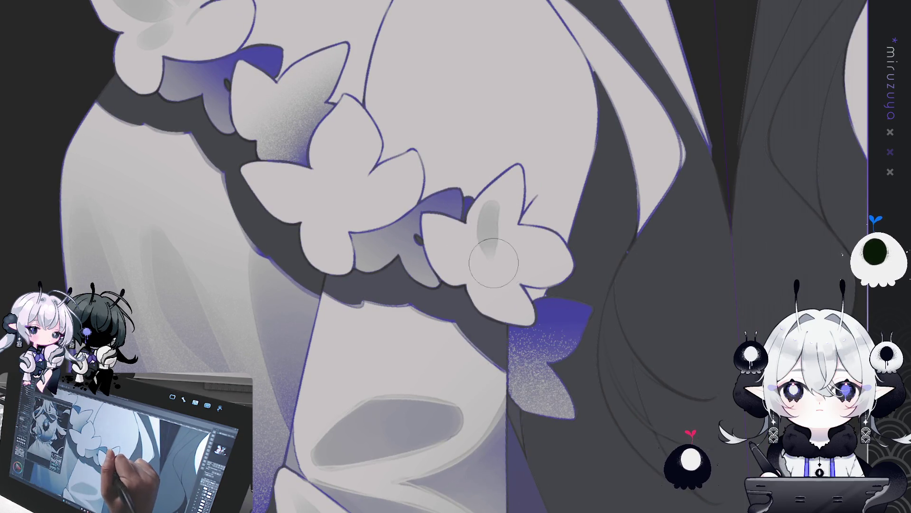
pyautogui.moveTo(486, 209); pyautogui.dragTo(494, 261)
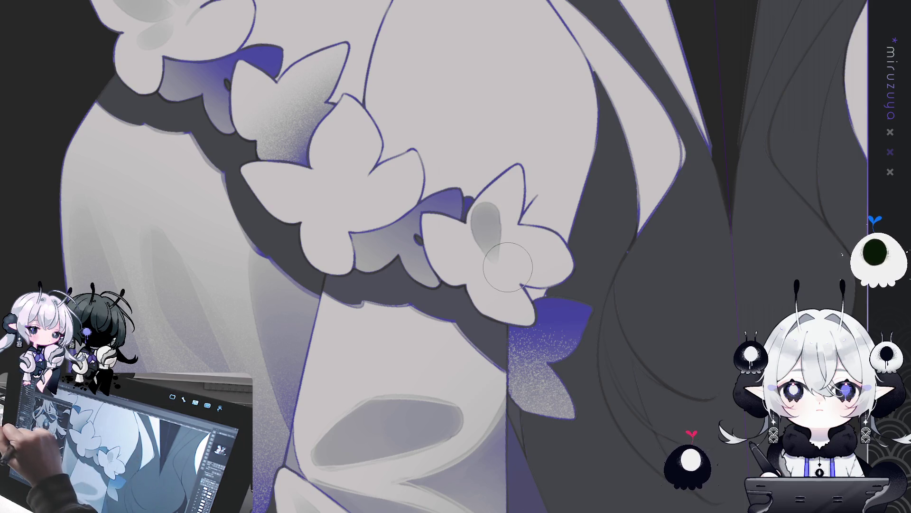
pyautogui.hotkey('ctrl', 'z')
pyautogui.moveTo(491, 209); pyautogui.dragTo(494, 259)
# Brush faint shading on the petal, clear the selection, and zoom out to both figures.
pyautogui.moveTo(634, 137); pyautogui.dragTo(523, 190)
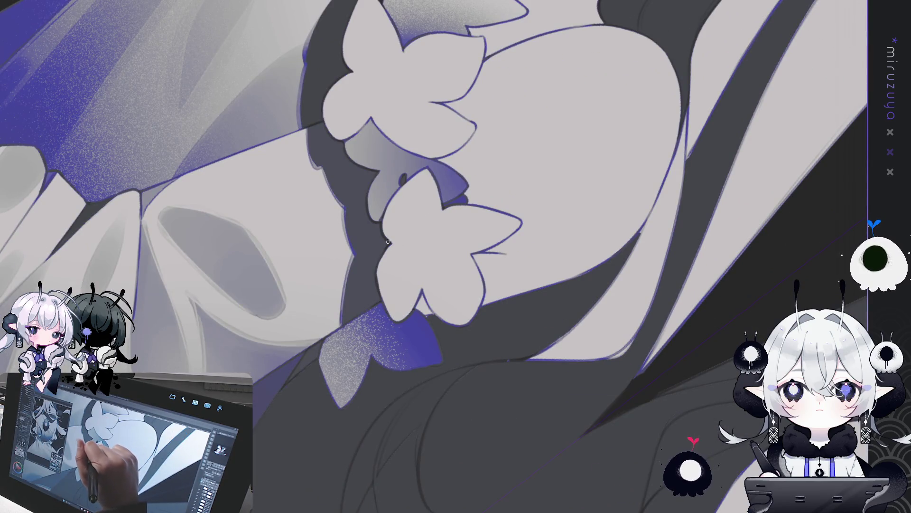
pyautogui.moveTo(392, 233); pyautogui.dragTo(323, 265)
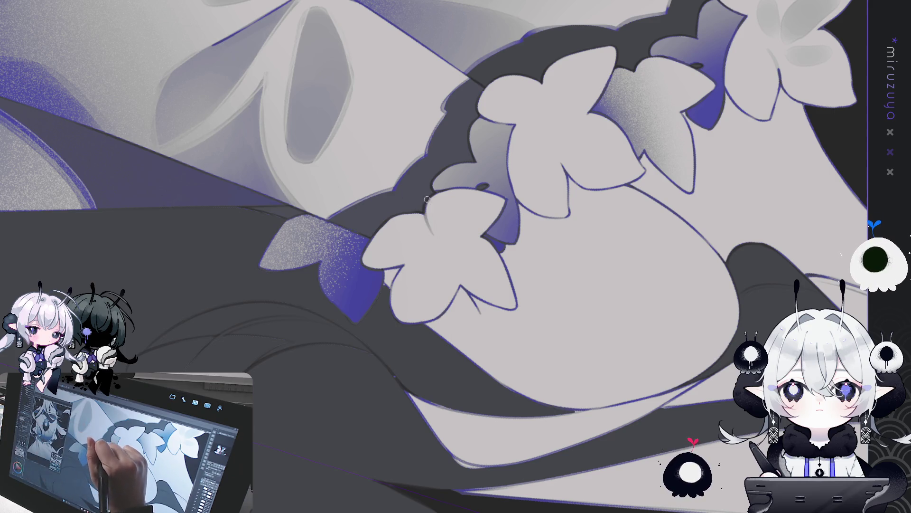
pyautogui.moveTo(434, 205); pyautogui.dragTo(444, 199)
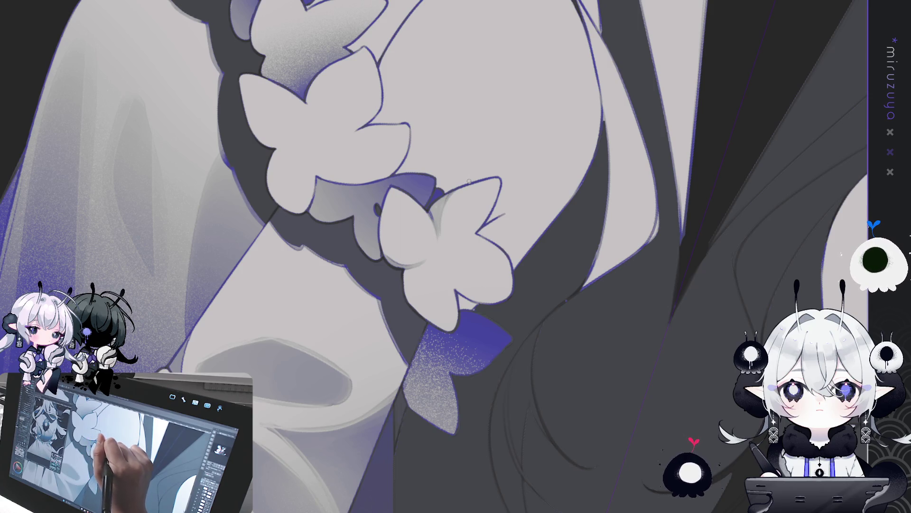
pyautogui.moveTo(458, 188)
pyautogui.mouseDown()
pyautogui.moveTo(511, 449)
pyautogui.moveTo(506, 436)
pyautogui.moveTo(572, 478)
pyautogui.mouseUp()
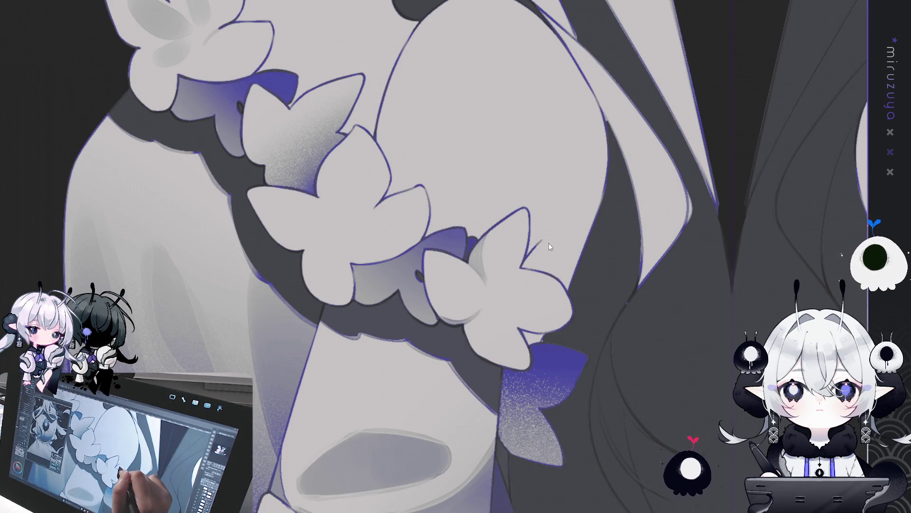
pyautogui.moveTo(480, 233); pyautogui.dragTo(476, 282)
pyautogui.hotkey('ctrl', 'z')
pyautogui.hotkey('ctrl', 'z')
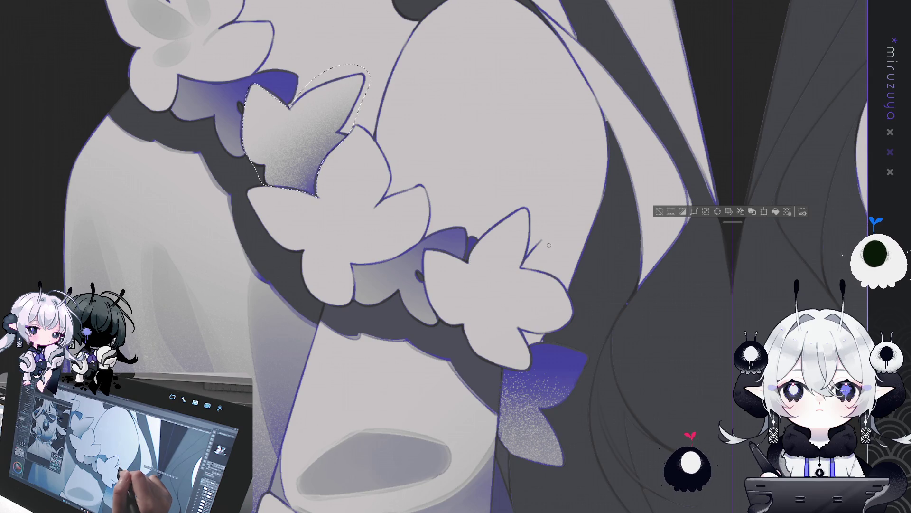
pyautogui.hotkey('ctrl', 'd')
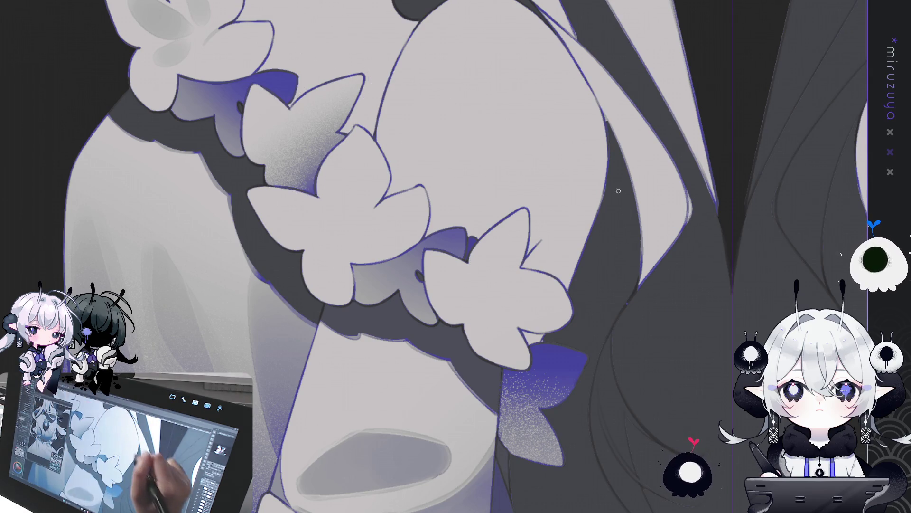
pyautogui.hotkey('ctrl', '-')
pyautogui.hotkey('ctrl', '-')
pyautogui.hotkey('ctrl', '-')
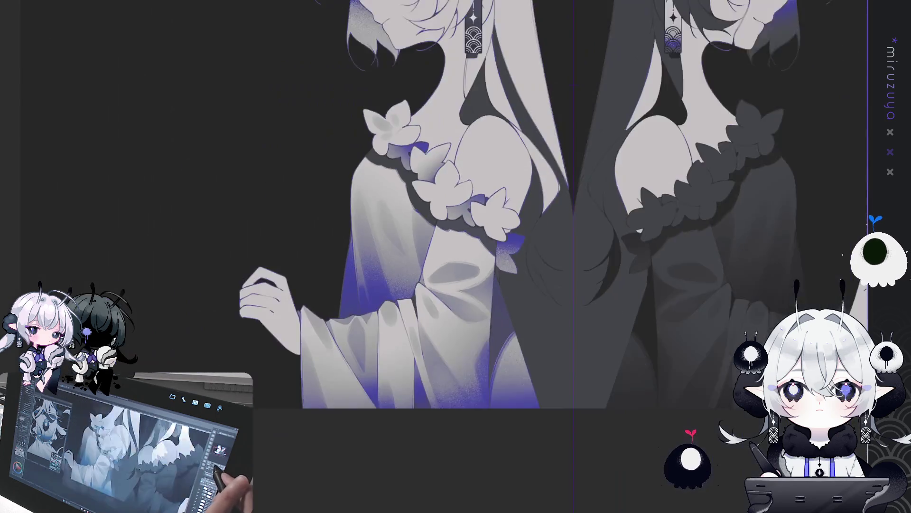
pyautogui.hotkey('ctrl', '+')
pyautogui.hotkey('ctrl', '+')
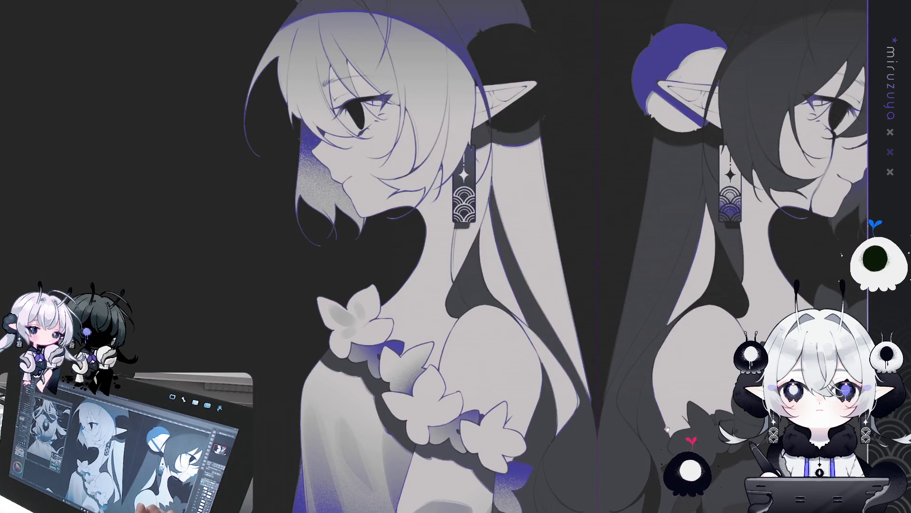
pyautogui.moveTo(456, 256); pyautogui.dragTo(441, 304)
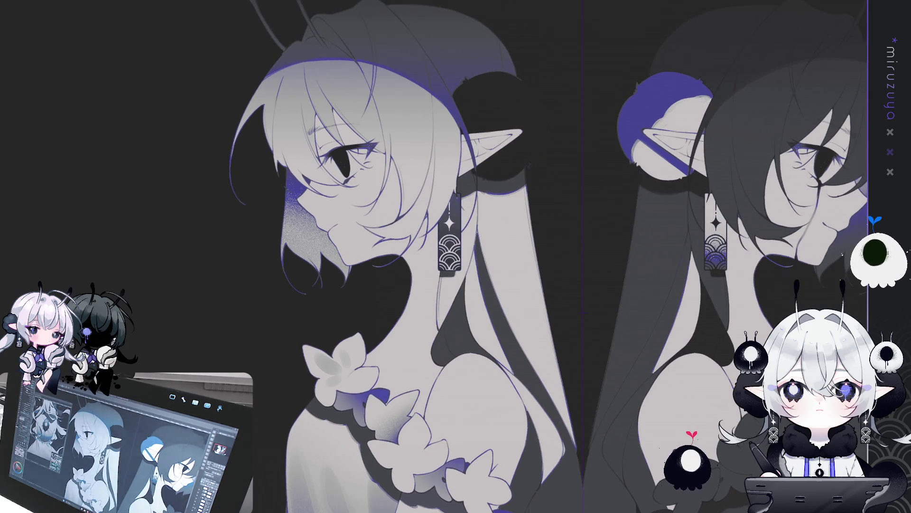
pyautogui.moveTo(456, 256); pyautogui.dragTo(307, 90)
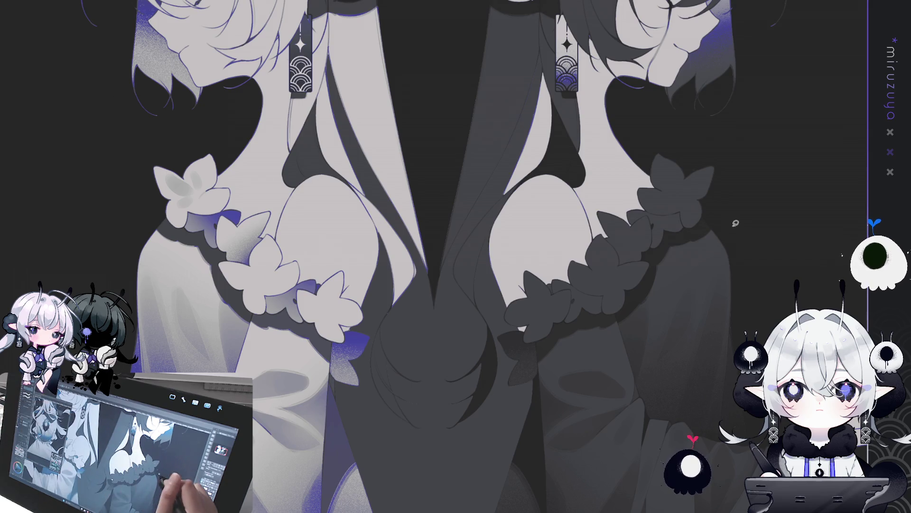
pyautogui.moveTo(741, 221)
pyautogui.mouseDown()
pyautogui.moveTo(546, 439)
pyautogui.moveTo(672, 127)
pyautogui.mouseUp()
pyautogui.moveTo(803, 119); pyautogui.dragTo(740, 221)
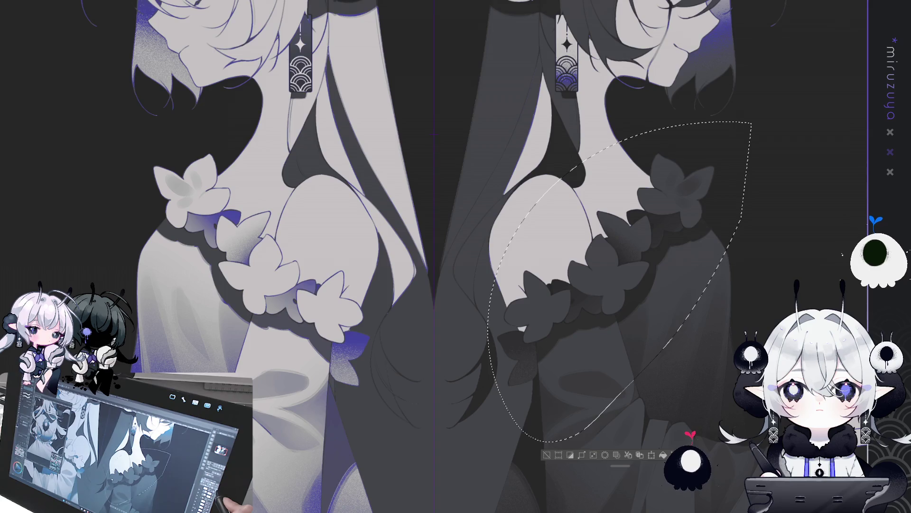
pyautogui.click(545, 455)
pyautogui.moveTo(647, 164); pyautogui.dragTo(695, 205)
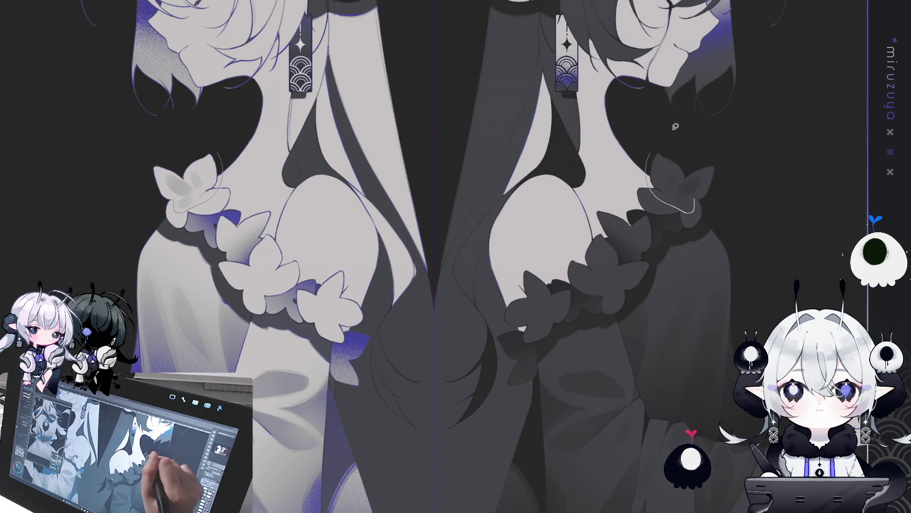
pyautogui.hotkey('ctrl', 'z')
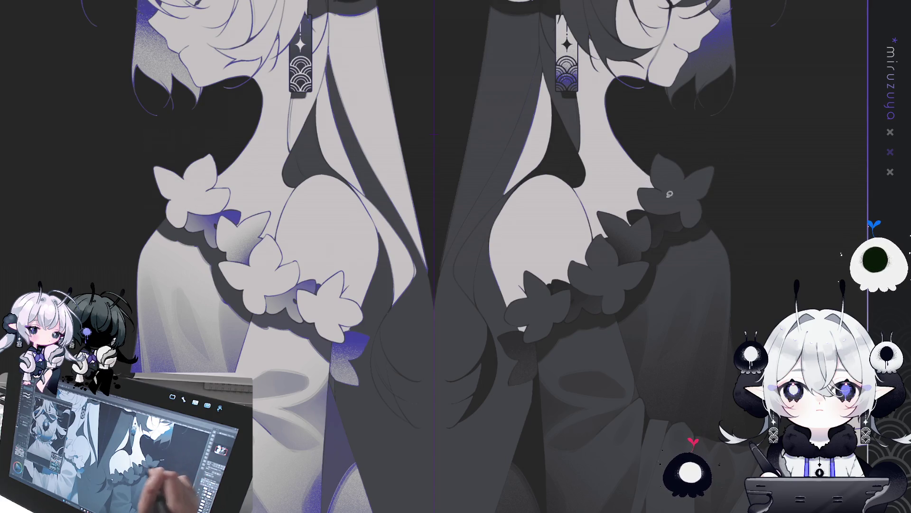
pyautogui.moveTo(684, 185); pyautogui.dragTo(759, 261)
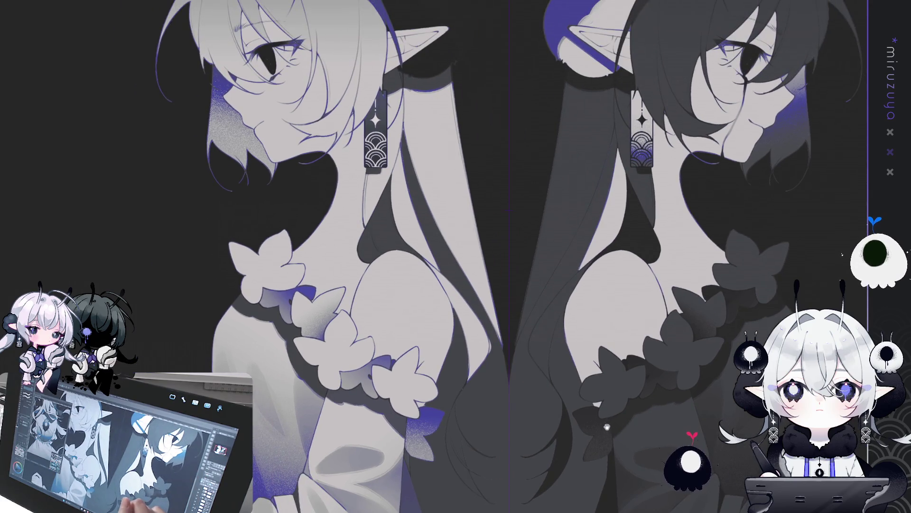
pyautogui.moveTo(8, 311); pyautogui.dragTo(184, 283)
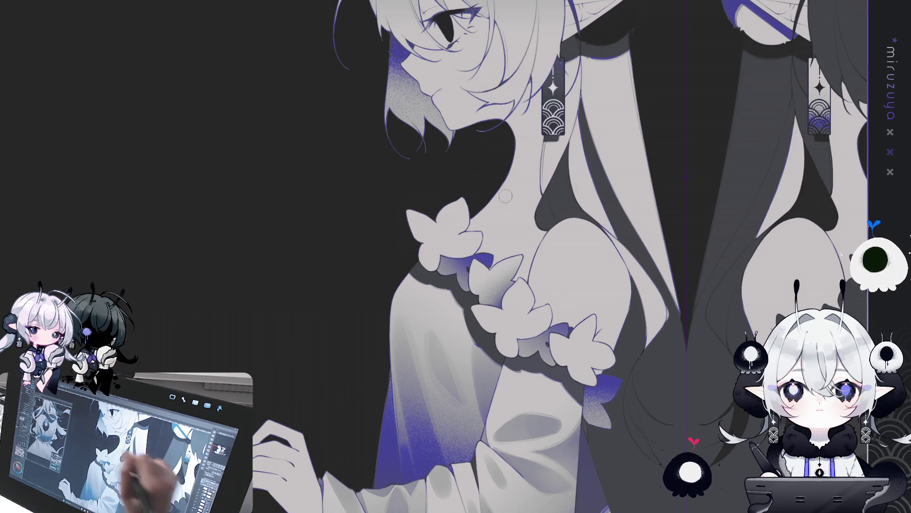
# Shade the light girl's top frill bow, then repaint it in light grey.
pyautogui.moveTo(403, 201)
pyautogui.mouseDown()
pyautogui.moveTo(448, 211)
pyautogui.moveTo(440, 213)
pyautogui.mouseUp()
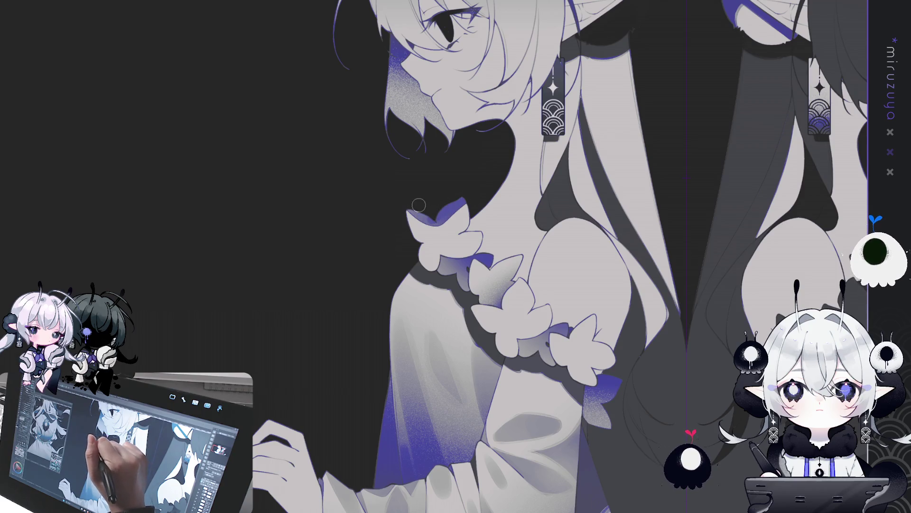
pyautogui.hotkey('ctrl', 'z')
pyautogui.moveTo(406, 206)
pyautogui.mouseDown()
pyautogui.moveTo(437, 235)
pyautogui.moveTo(463, 222)
pyautogui.moveTo(451, 214)
pyautogui.moveTo(436, 228)
pyautogui.moveTo(418, 216)
pyautogui.moveTo(434, 237)
pyautogui.moveTo(449, 223)
pyautogui.moveTo(461, 227)
pyautogui.mouseUp()
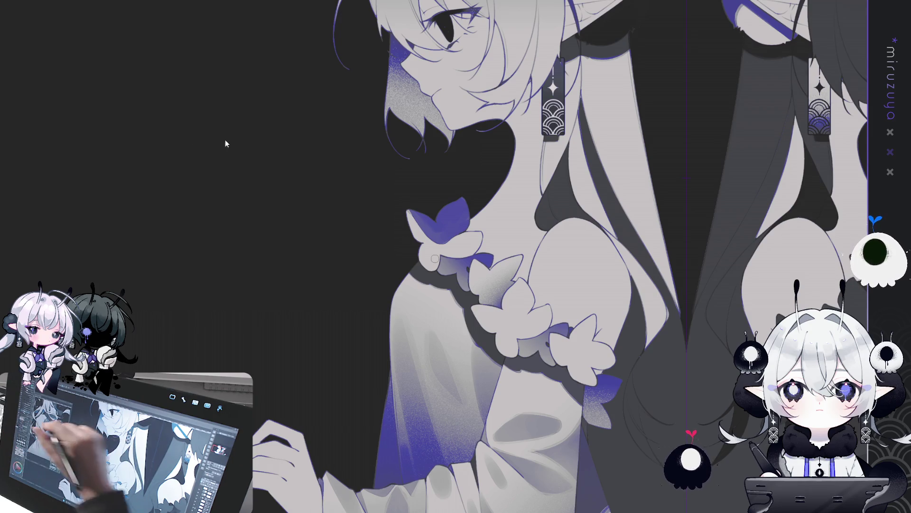
pyautogui.moveTo(411, 216); pyautogui.dragTo(439, 244)
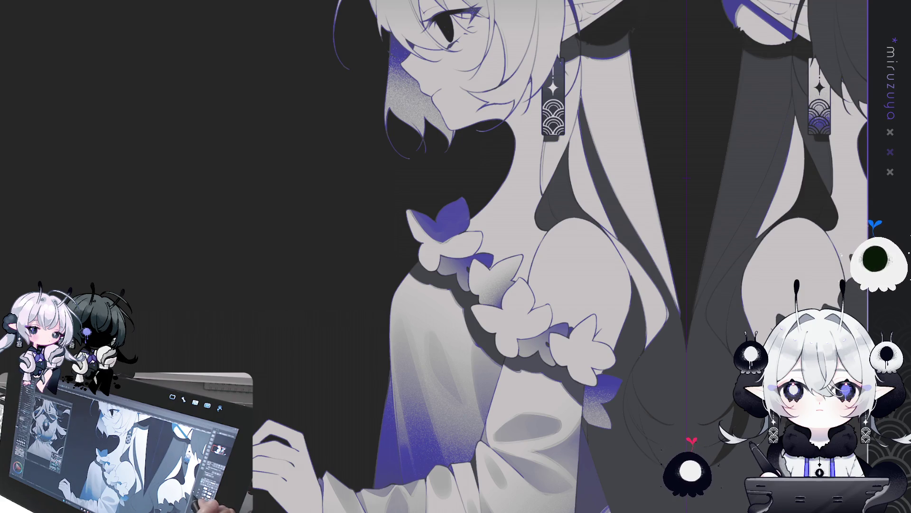
pyautogui.hotkey('ctrl', 'z')
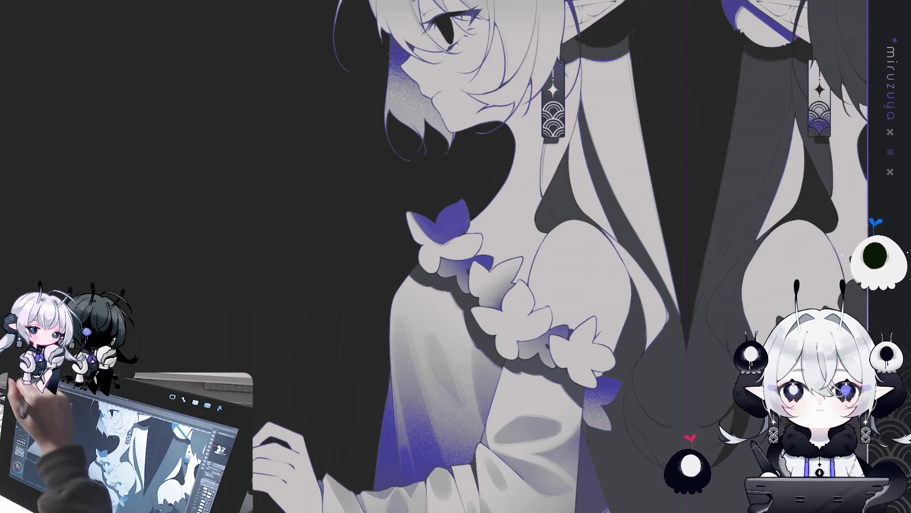
pyautogui.moveTo(444, 248)
pyautogui.mouseDown()
pyautogui.moveTo(474, 237)
pyautogui.moveTo(451, 175)
pyautogui.moveTo(474, 242)
pyautogui.mouseUp()
pyautogui.moveTo(461, 174)
pyautogui.mouseDown()
pyautogui.moveTo(454, 204)
pyautogui.moveTo(462, 199)
pyautogui.moveTo(447, 219)
pyautogui.moveTo(460, 189)
pyautogui.mouseUp()
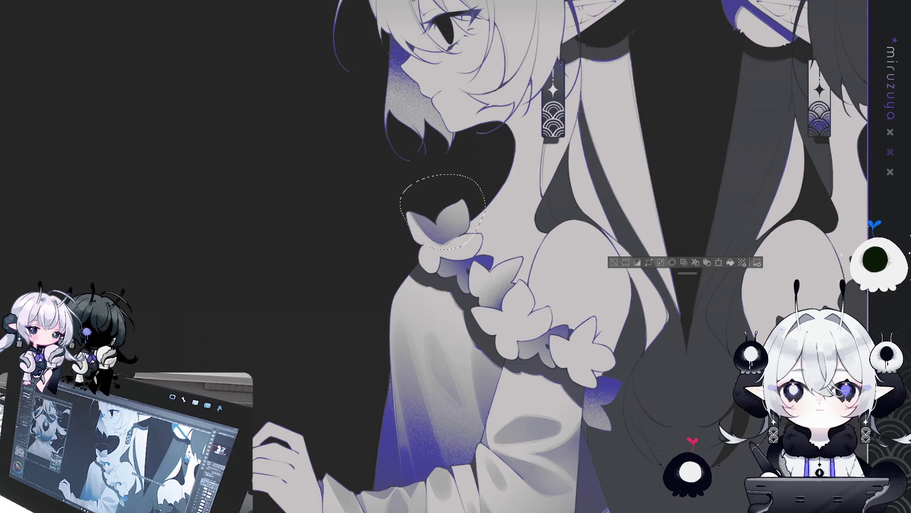
# Clear the selection and compare undo/redo states of the cap's blue fill and background.
pyautogui.moveTo(872, 214)
pyautogui.mouseDown()
pyautogui.moveTo(493, 262)
pyautogui.moveTo(643, 295)
pyautogui.mouseUp()
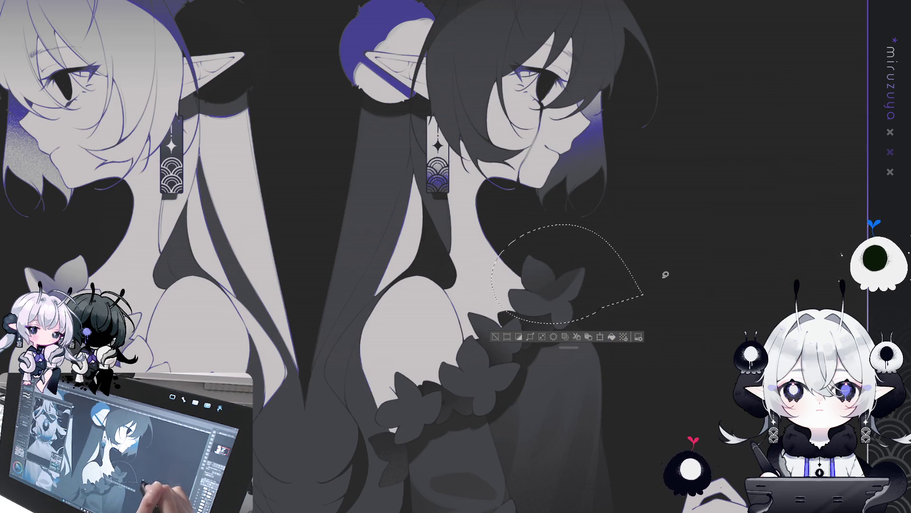
pyautogui.hotkey('ctrl', 'd')
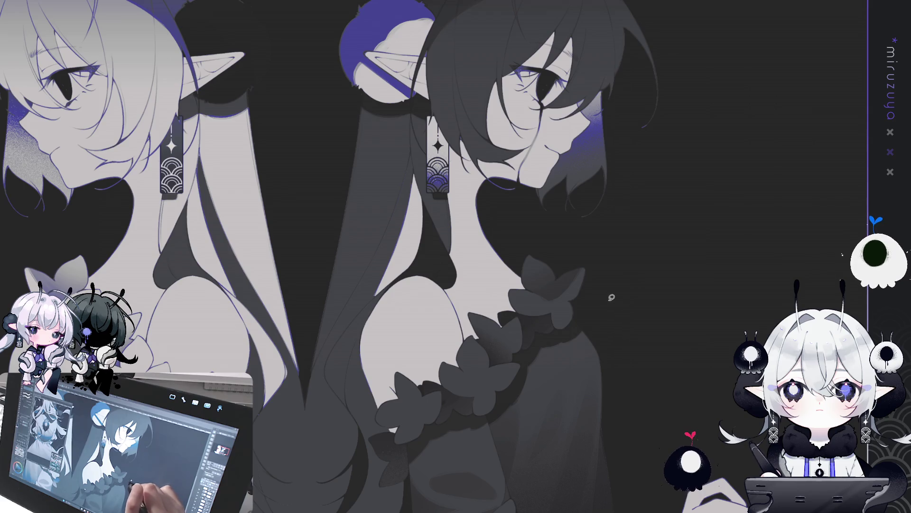
pyautogui.moveTo(612, 297)
pyautogui.mouseDown()
pyautogui.moveTo(869, 304)
pyautogui.moveTo(902, 333)
pyautogui.mouseUp()
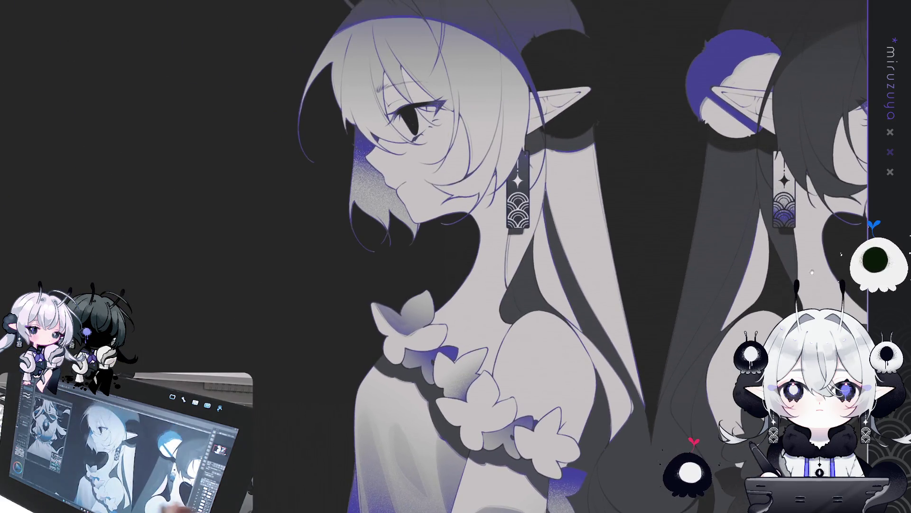
pyautogui.scroll(-3, 455, 256)
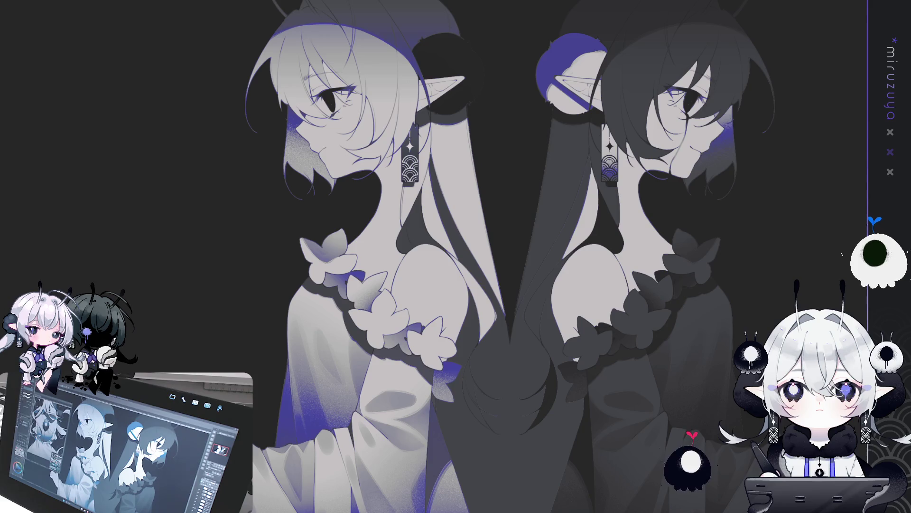
pyautogui.hotkey('ctrl', 'y')
pyautogui.hotkey('ctrl', 'z')
pyautogui.hotkey('ctrl', 'y')
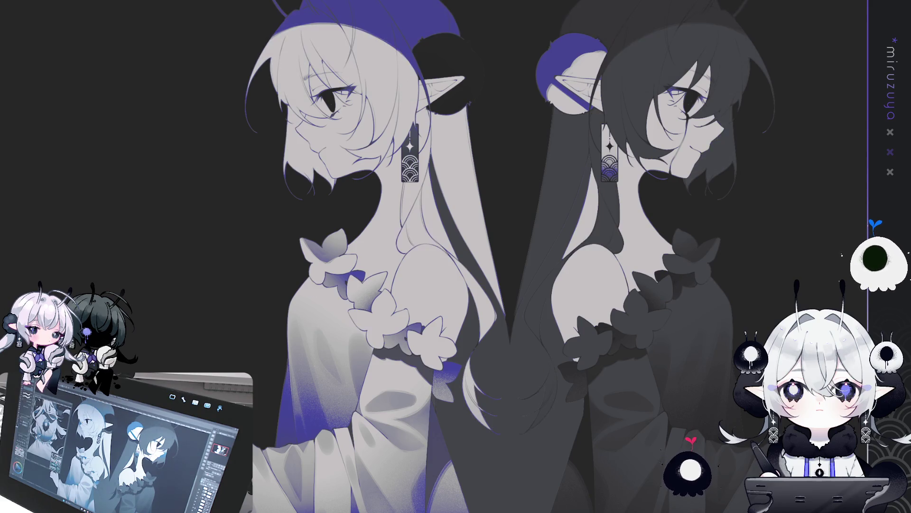
pyautogui.hotkey('ctrl', 'z')
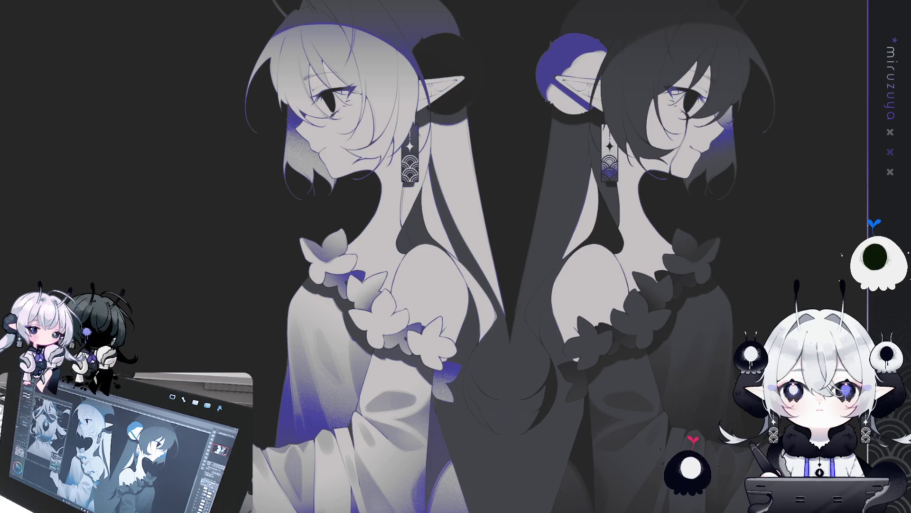
pyautogui.hotkey('ctrl', 'y')
pyautogui.hotkey('ctrl', 'z')
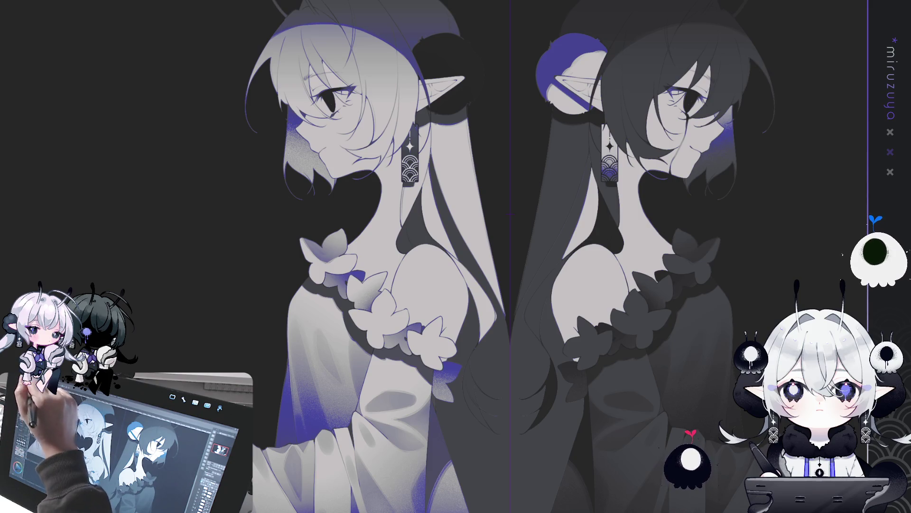
# Airbrush blue shading onto the dark girl's neck, redoing a misplaced stroke.
pyautogui.moveTo(491, 430); pyautogui.dragTo(468, 368)
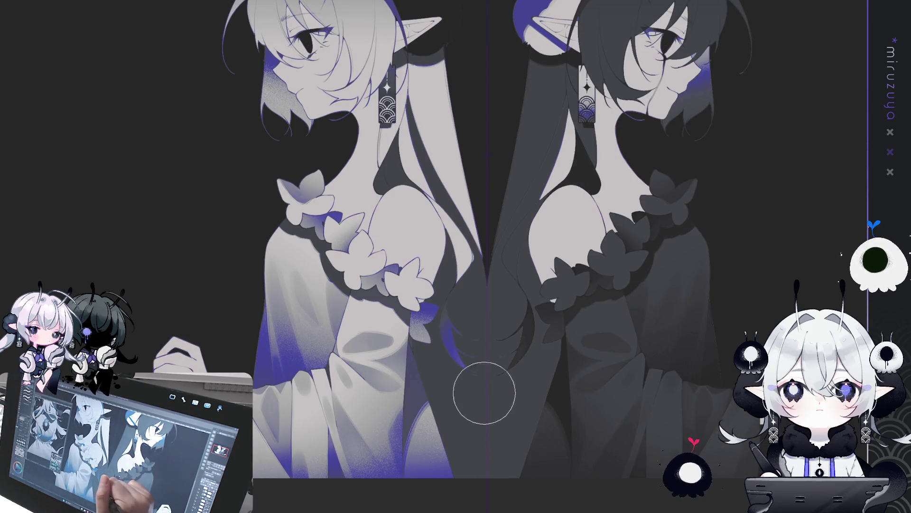
pyautogui.moveTo(464, 330); pyautogui.dragTo(466, 370)
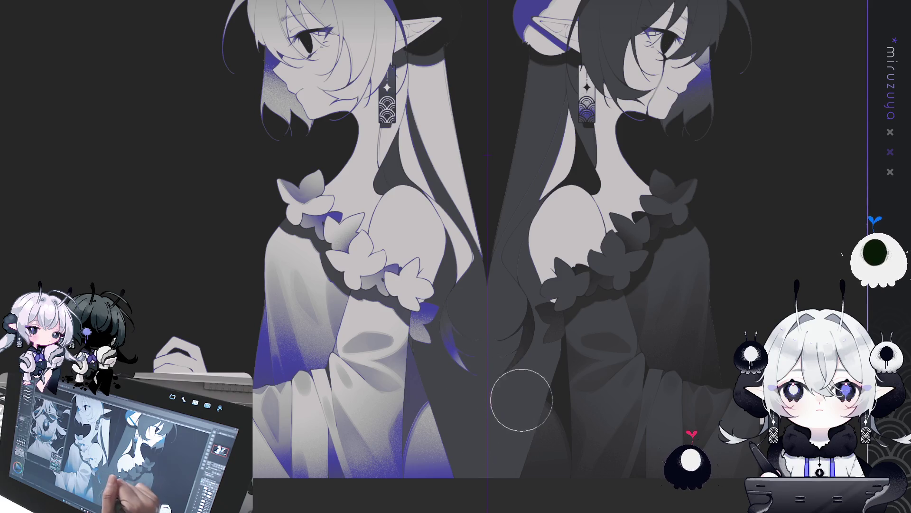
pyautogui.moveTo(493, 418); pyautogui.dragTo(516, 496)
pyautogui.moveTo(426, 257)
pyautogui.mouseDown()
pyautogui.moveTo(442, 284)
pyautogui.moveTo(418, 252)
pyautogui.moveTo(436, 285)
pyautogui.moveTo(465, 296)
pyautogui.mouseUp()
pyautogui.moveTo(418, 237); pyautogui.dragTo(436, 261)
pyautogui.hotkey('ctrl', 'z')
pyautogui.moveTo(422, 230); pyautogui.dragTo(475, 304)
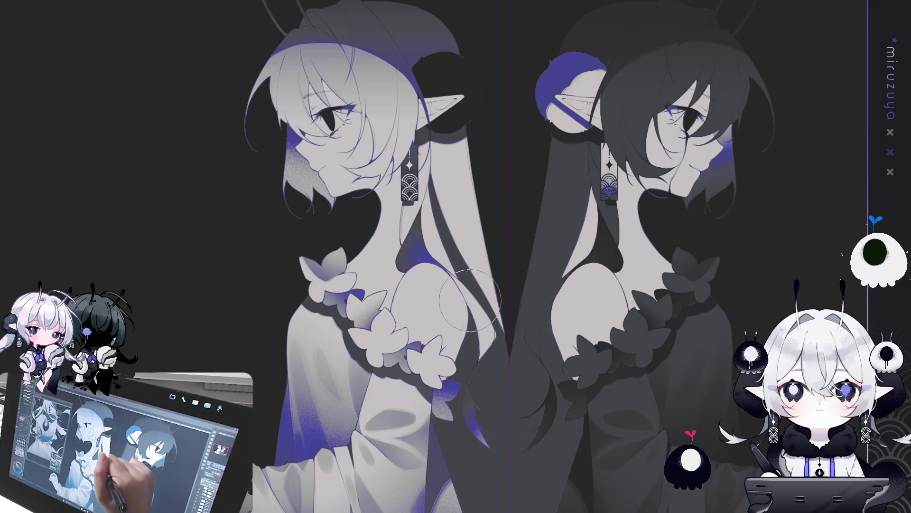
pyautogui.moveTo(442, 237); pyautogui.dragTo(492, 312)
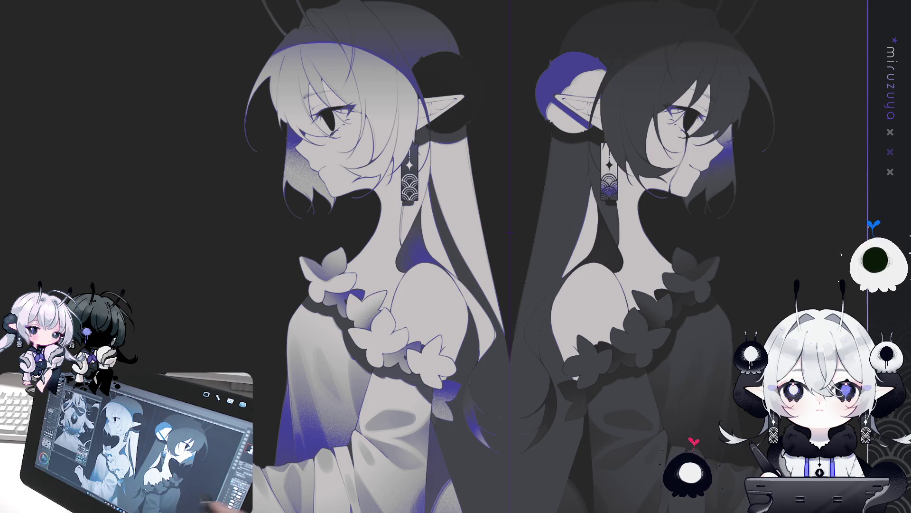
pyautogui.moveTo(636, 424); pyautogui.dragTo(685, 382)
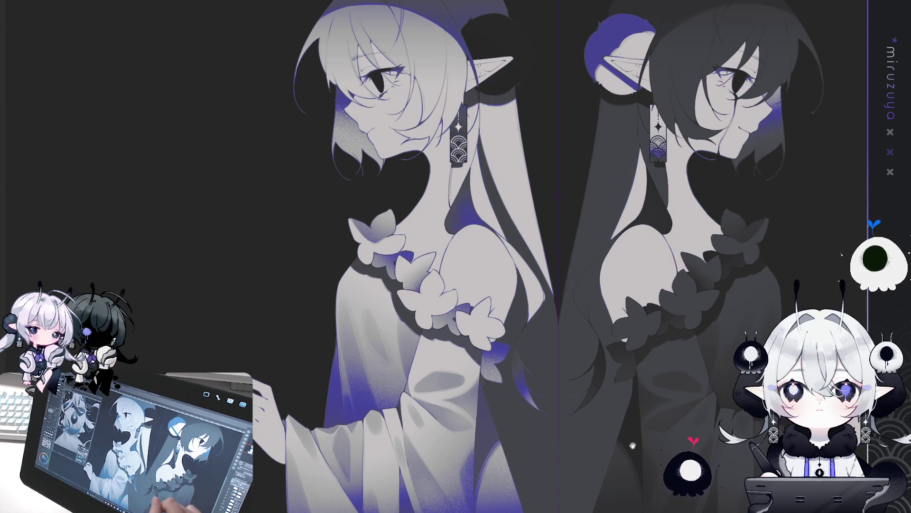
# Zoom out, leave the darkened hair between the girls undone, and rectangle-select the dark-haired figure.
pyautogui.moveTo(638, 437); pyautogui.dragTo(725, 309)
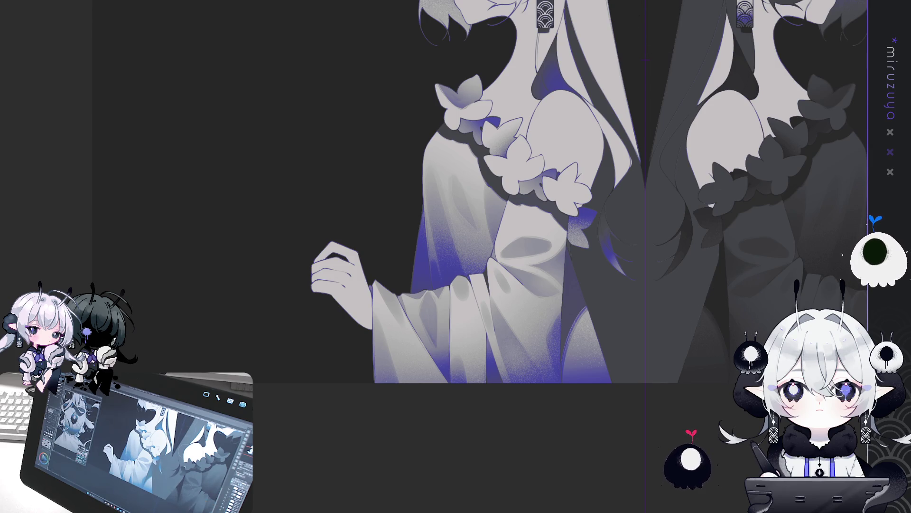
pyautogui.moveTo(663, 98); pyautogui.dragTo(555, 163)
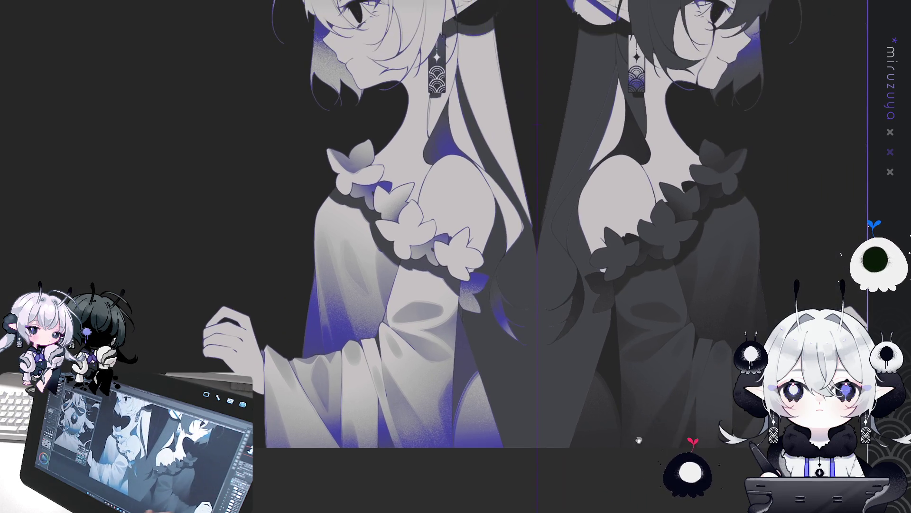
pyautogui.hotkey('ctrl', '-')
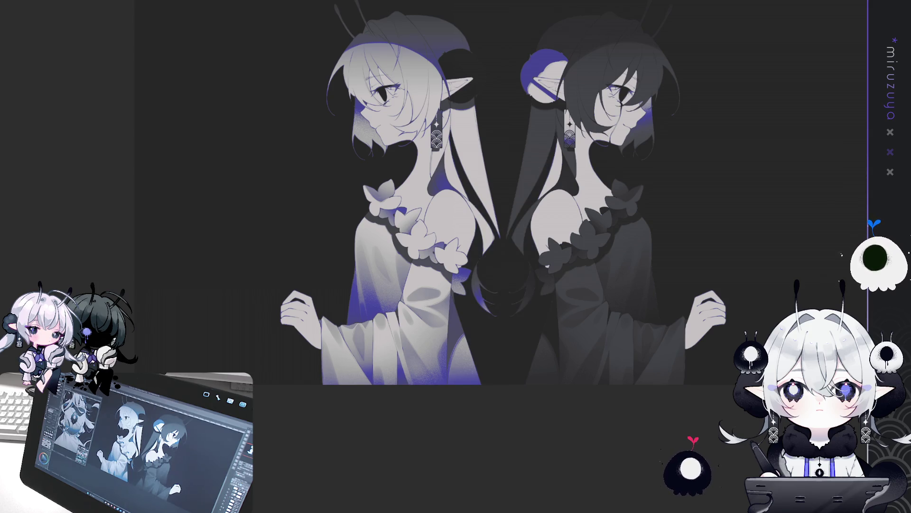
pyautogui.hotkey('ctrl', 'z')
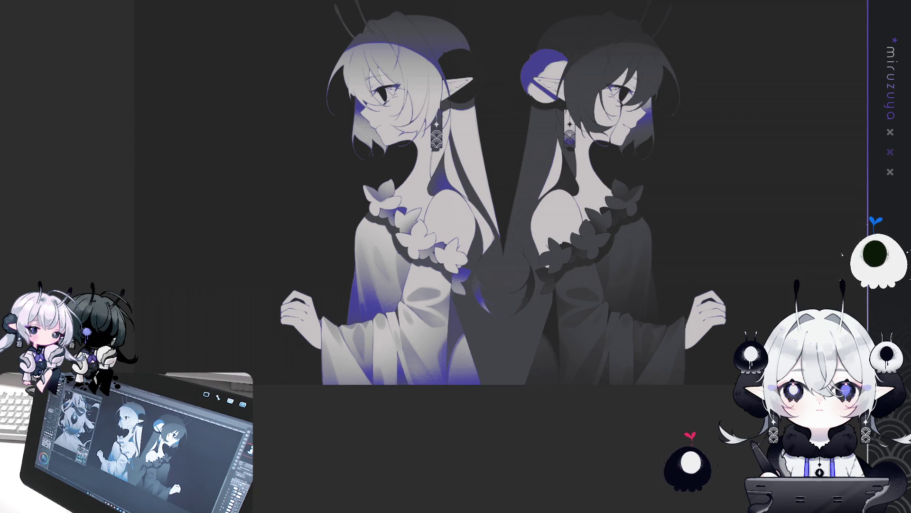
pyautogui.hotkey('ctrl', 'y')
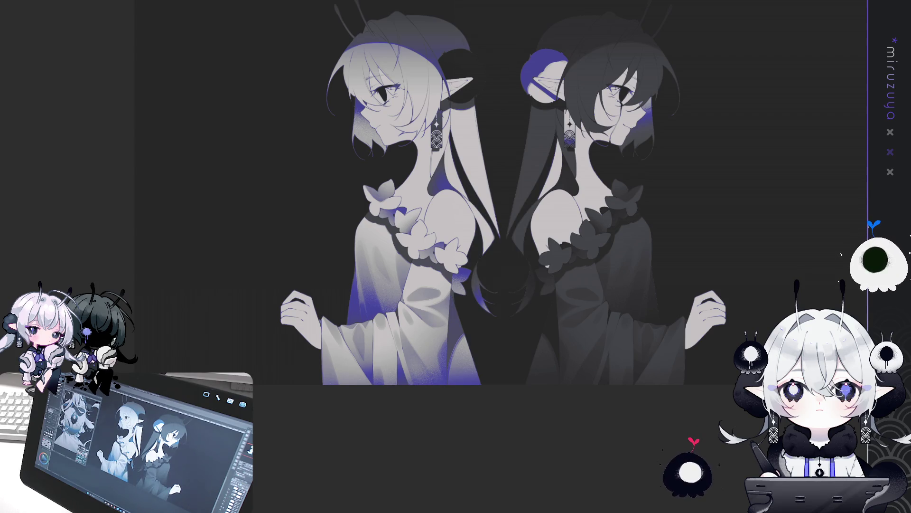
pyautogui.hotkey('ctrl', 'z')
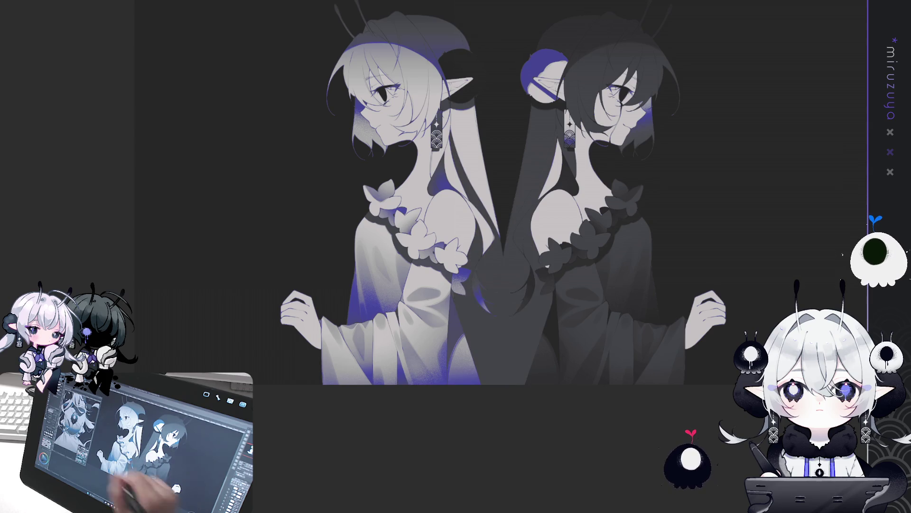
pyautogui.moveTo(679, 71)
pyautogui.mouseDown()
pyautogui.moveTo(590, 193)
pyautogui.moveTo(535, 496)
pyautogui.moveTo(503, 497)
pyautogui.mouseUp()
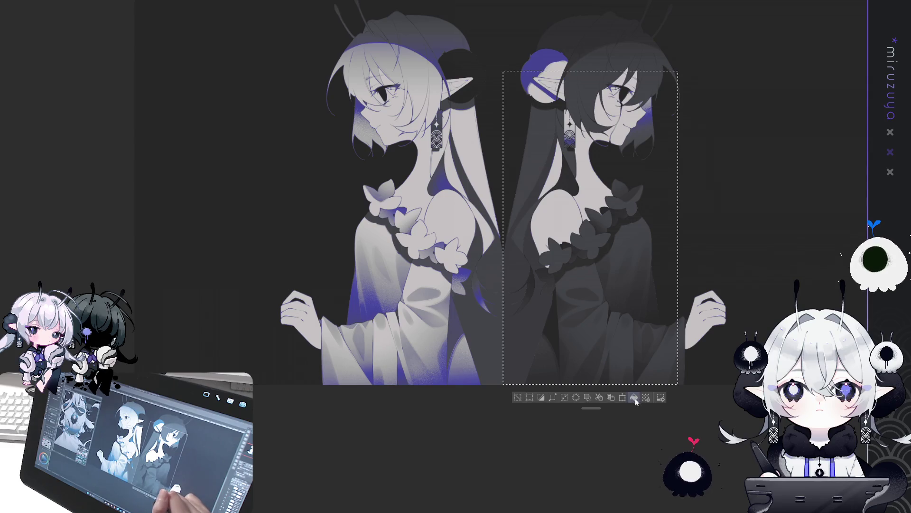
# Drop the dark figure's selection and box-select a tall strip over the light figure's hair and back.
pyautogui.hotkey('ctrl', 'd')
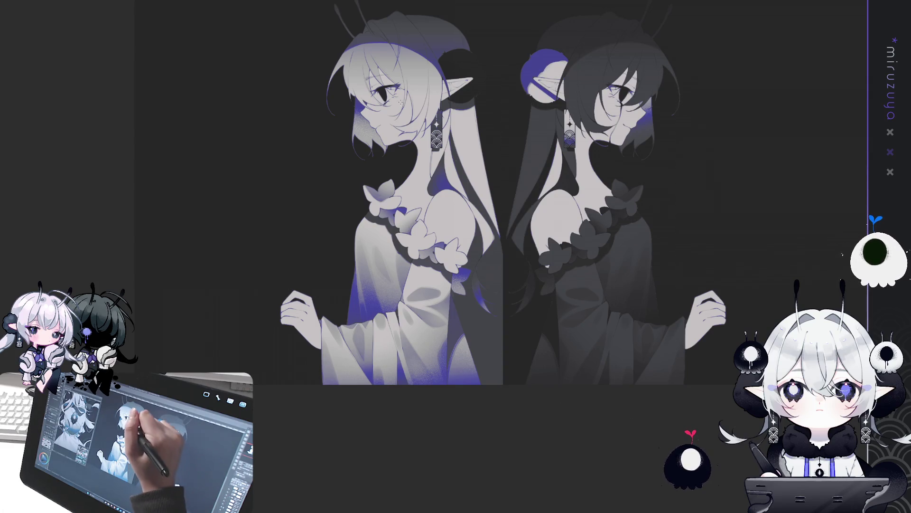
pyautogui.moveTo(382, 87)
pyautogui.mouseDown()
pyautogui.moveTo(404, 123)
pyautogui.moveTo(503, 440)
pyautogui.moveTo(505, 499)
pyautogui.mouseUp()
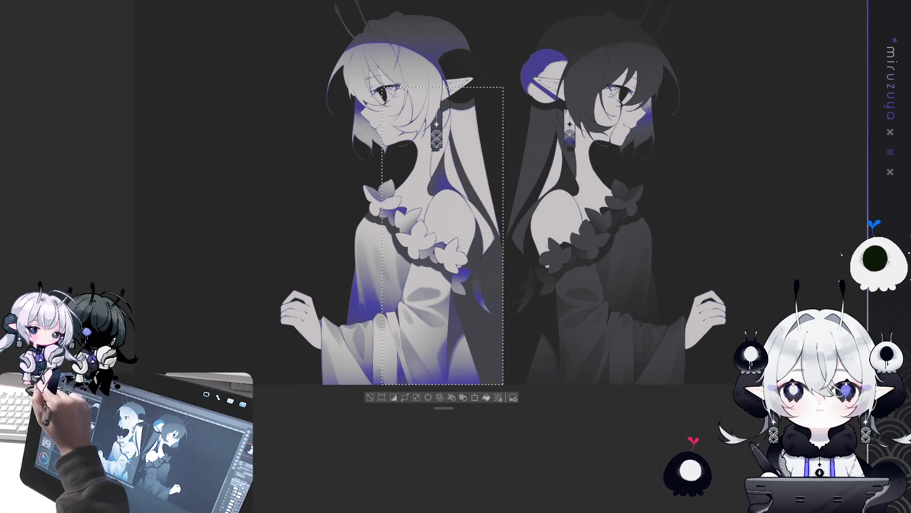
pyautogui.moveTo(537, 321); pyautogui.dragTo(530, 296)
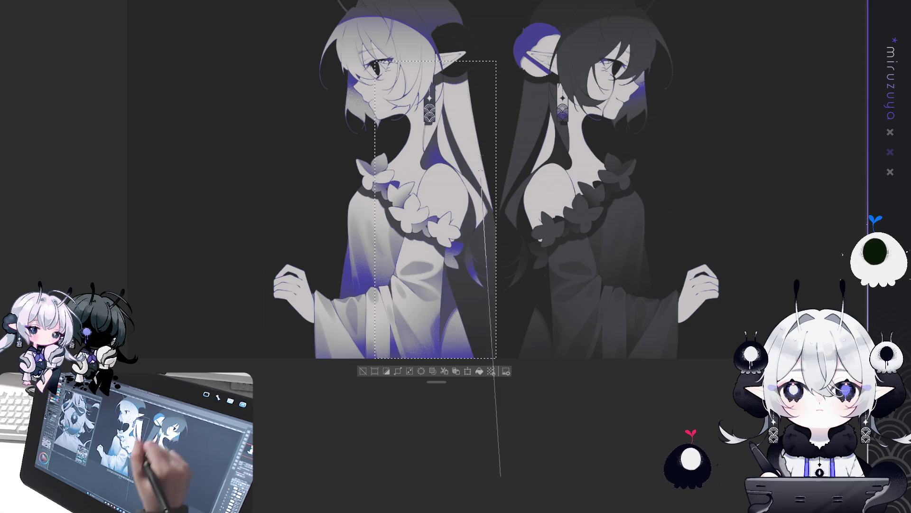
# Paint light and dark straight streaks down the light figure's back hair, then select the dark figure's hair area.
pyautogui.moveTo(455, 238); pyautogui.dragTo(417, 301)
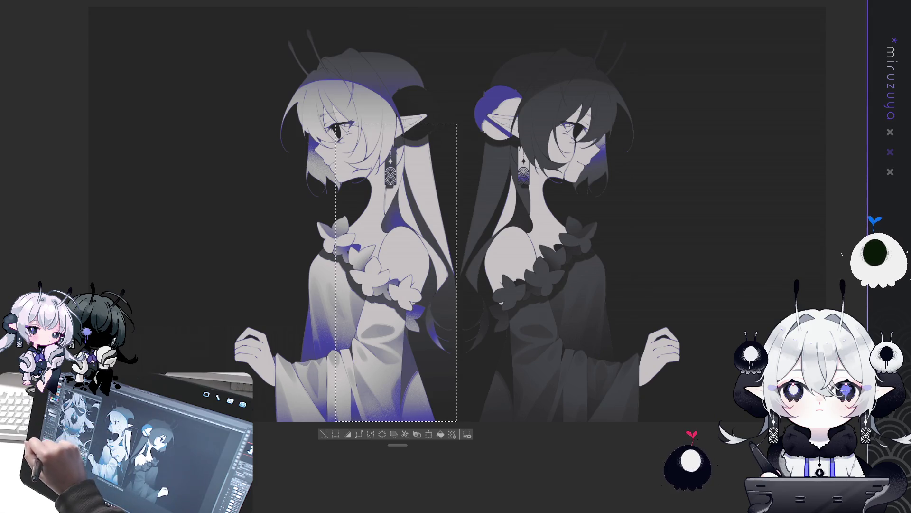
pyautogui.moveTo(427, 137); pyautogui.dragTo(441, 333)
pyautogui.moveTo(442, 271); pyautogui.dragTo(434, 342)
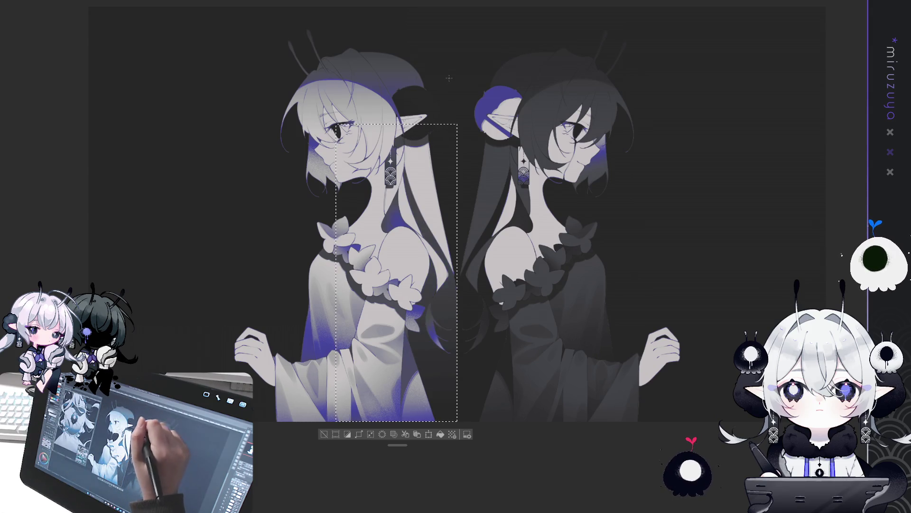
pyautogui.moveTo(453, 80); pyautogui.dragTo(454, 330)
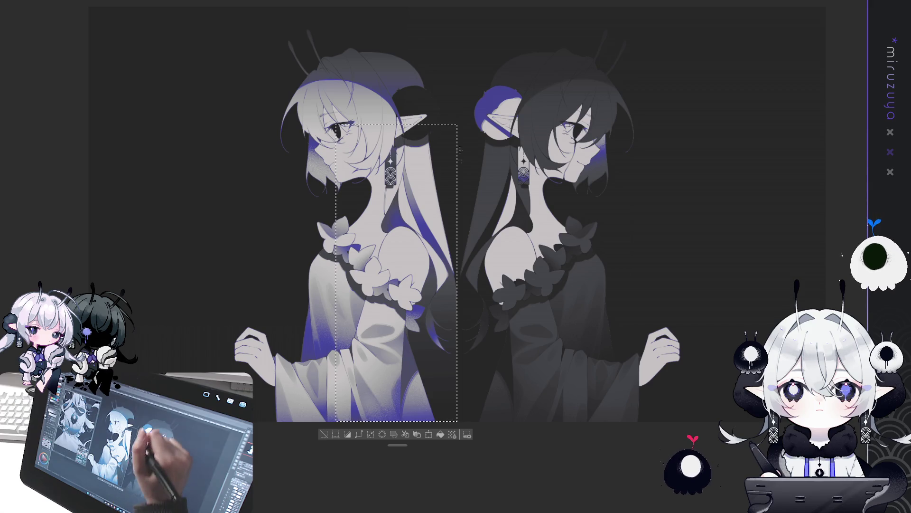
pyautogui.moveTo(420, 249); pyautogui.dragTo(416, 263)
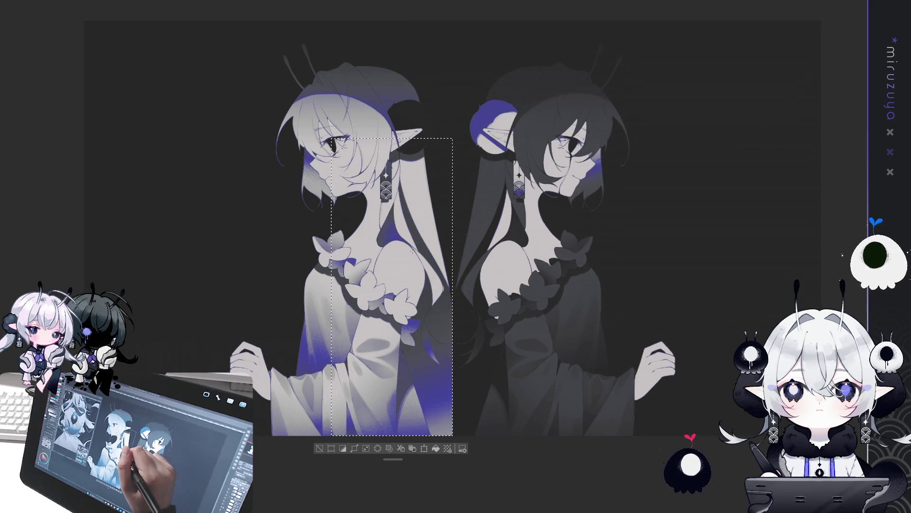
pyautogui.moveTo(429, 303); pyautogui.dragTo(446, 403)
pyautogui.moveTo(442, 266); pyautogui.dragTo(441, 363)
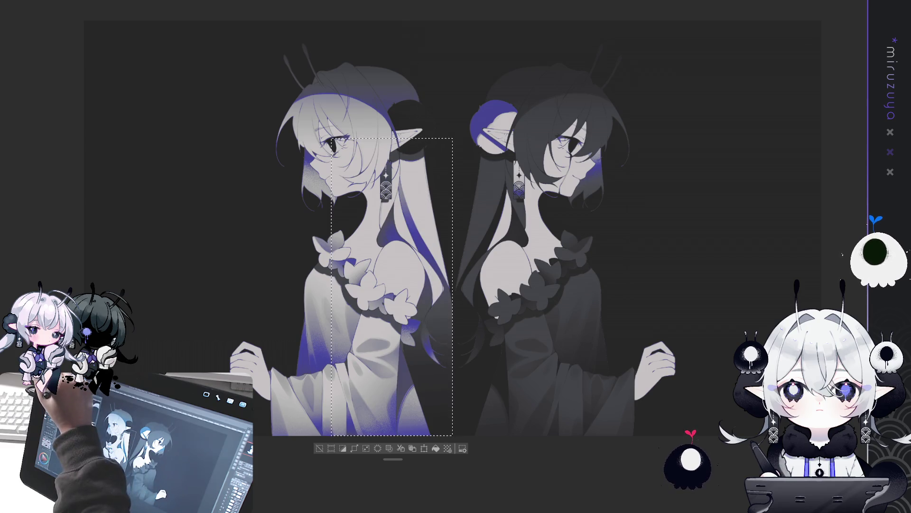
pyautogui.moveTo(532, 334); pyautogui.dragTo(509, 332)
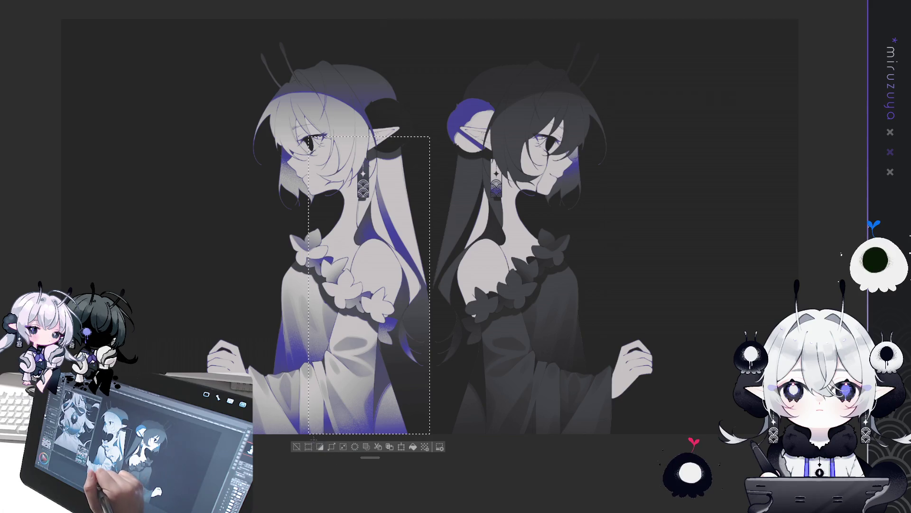
pyautogui.moveTo(586, 69)
pyautogui.mouseDown()
pyautogui.moveTo(443, 512)
pyautogui.moveTo(429, 512)
pyautogui.mouseUp()
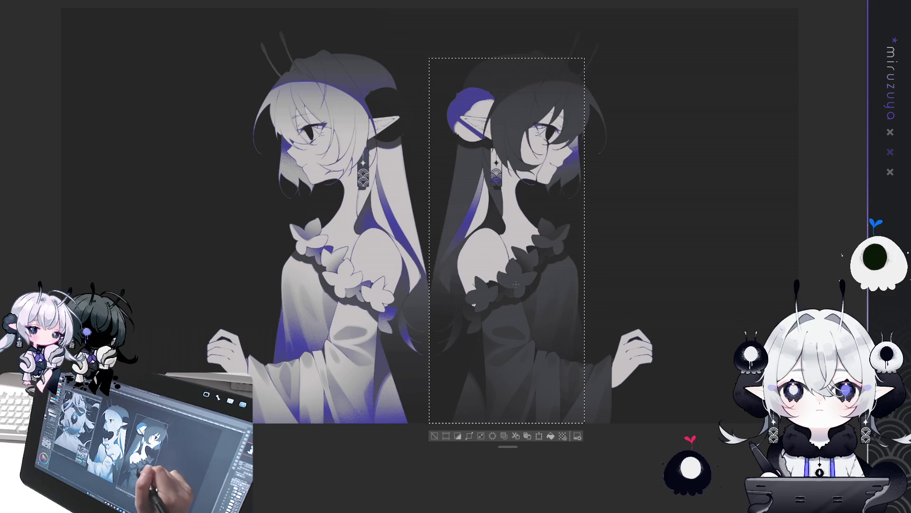
# Apply a blue gradient rising diagonally from the dark figure's lower left, then deselect.
pyautogui.moveTo(565, 97); pyautogui.dragTo(524, 141)
pyautogui.moveTo(546, 52); pyautogui.dragTo(453, 361)
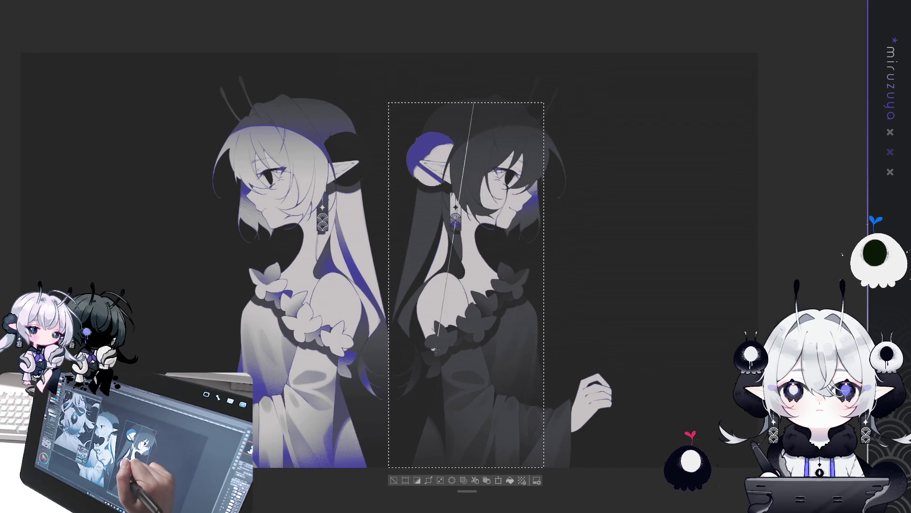
pyautogui.moveTo(483, 326); pyautogui.dragTo(492, 237)
pyautogui.moveTo(401, 375); pyautogui.dragTo(444, 299)
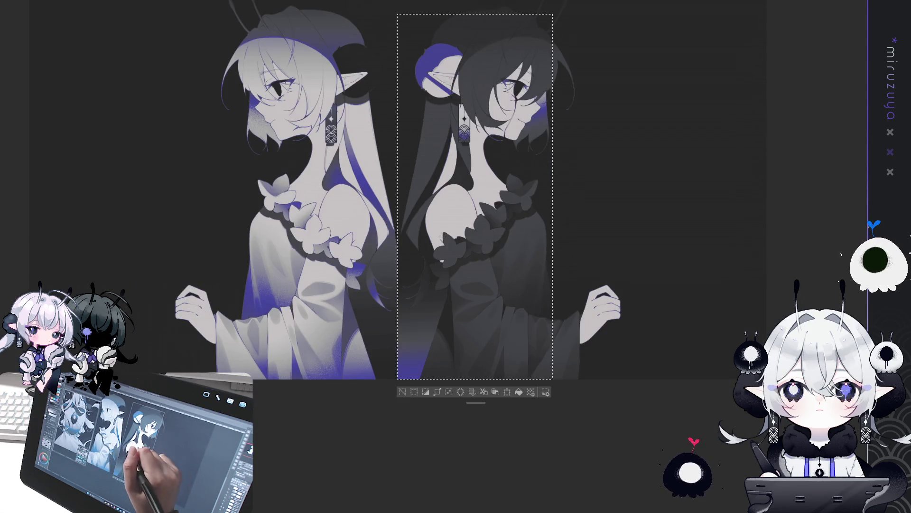
pyautogui.moveTo(506, 203); pyautogui.dragTo(527, 167)
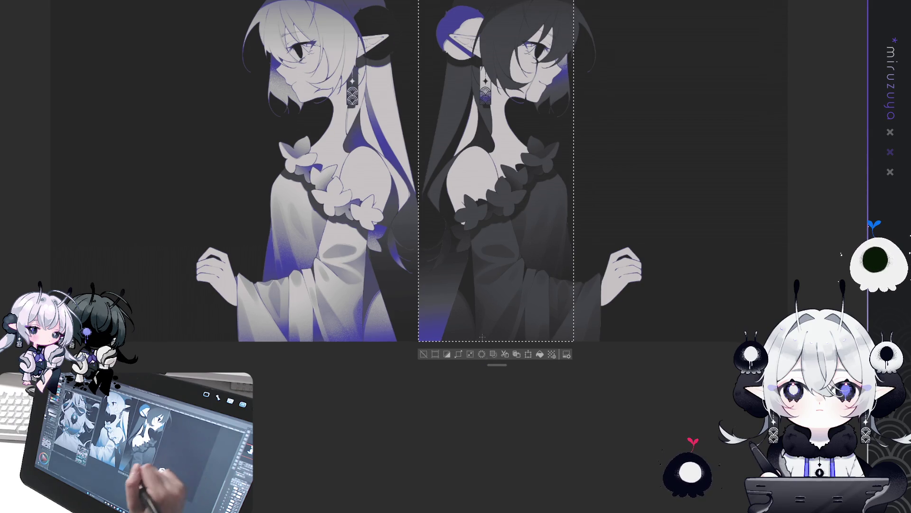
pyautogui.moveTo(550, 501); pyautogui.dragTo(435, 142)
pyautogui.hotkey('ctrl', 'z')
pyautogui.moveTo(533, 496)
pyautogui.mouseDown()
pyautogui.moveTo(468, 214)
pyautogui.moveTo(456, 228)
pyautogui.mouseUp()
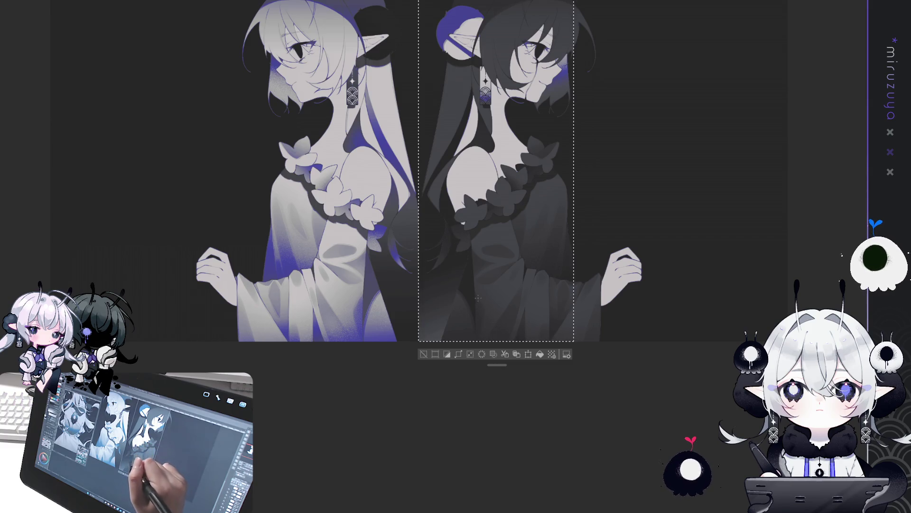
pyautogui.hotkey('ctrl', 'd')
pyautogui.moveTo(588, 209); pyautogui.dragTo(615, 391)
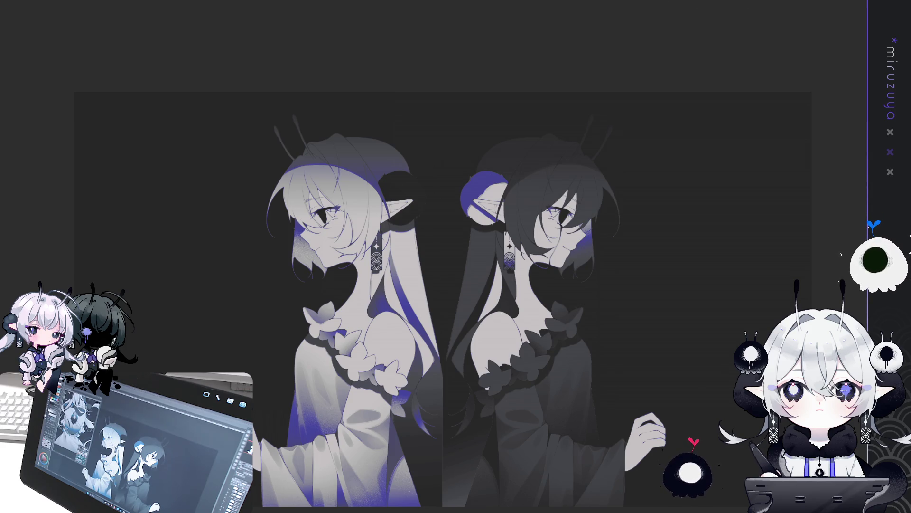
# Redraw the dark figure's blue gradient shorter and lower toward the bottom edge, then deselect.
pyautogui.moveTo(443, 390); pyautogui.dragTo(429, 229)
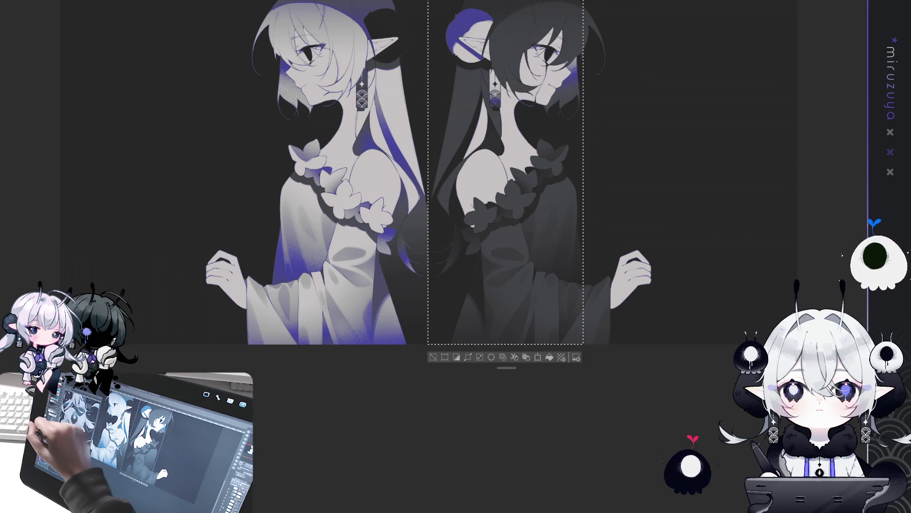
pyautogui.moveTo(477, 331); pyautogui.dragTo(534, 437)
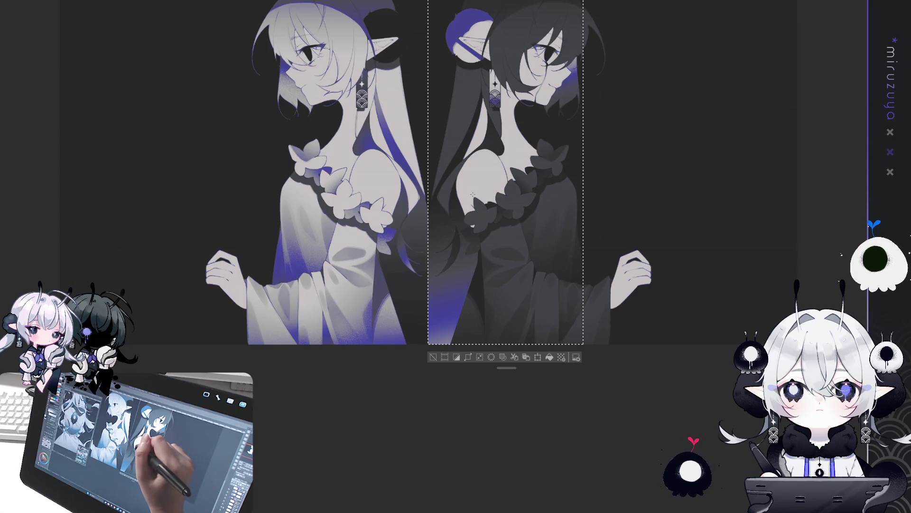
pyautogui.moveTo(470, 280); pyautogui.dragTo(526, 477)
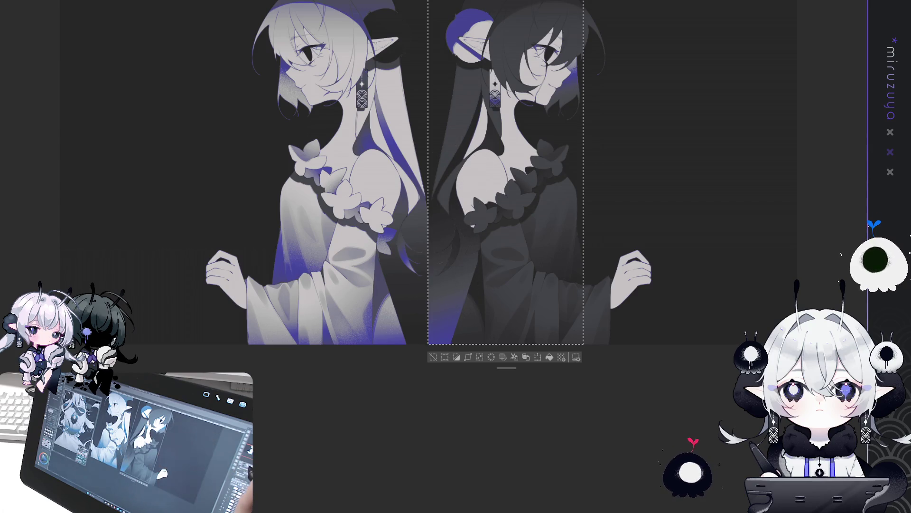
pyautogui.hotkey('ctrl', '+')
pyautogui.moveTo(547, 209); pyautogui.dragTo(498, 264)
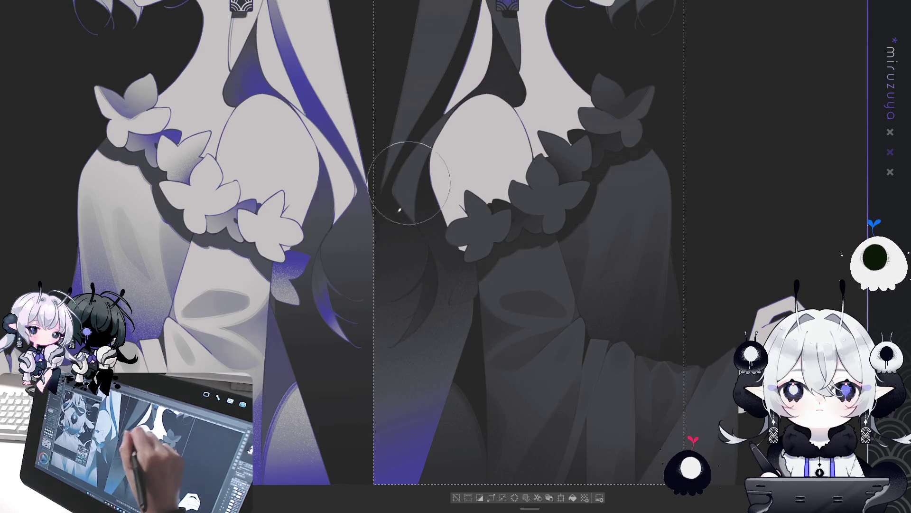
pyautogui.click(455, 497)
pyautogui.moveTo(474, 454)
pyautogui.mouseDown()
pyautogui.moveTo(543, 441)
pyautogui.moveTo(430, 470)
pyautogui.mouseUp()
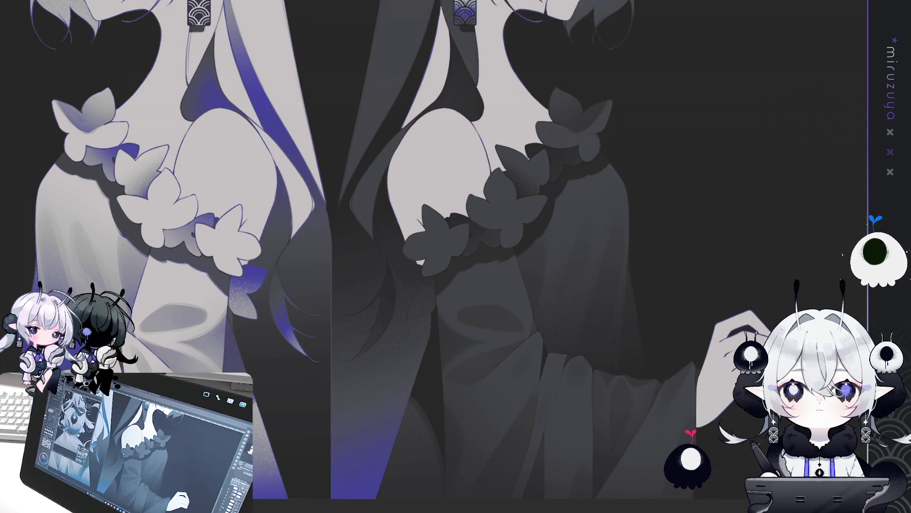
# Toggle undo and redo to compare the dark figure's gradient against the sleeve shading.
pyautogui.hotkey('ctrl', 'z')
pyautogui.hotkey('ctrl', 'y')
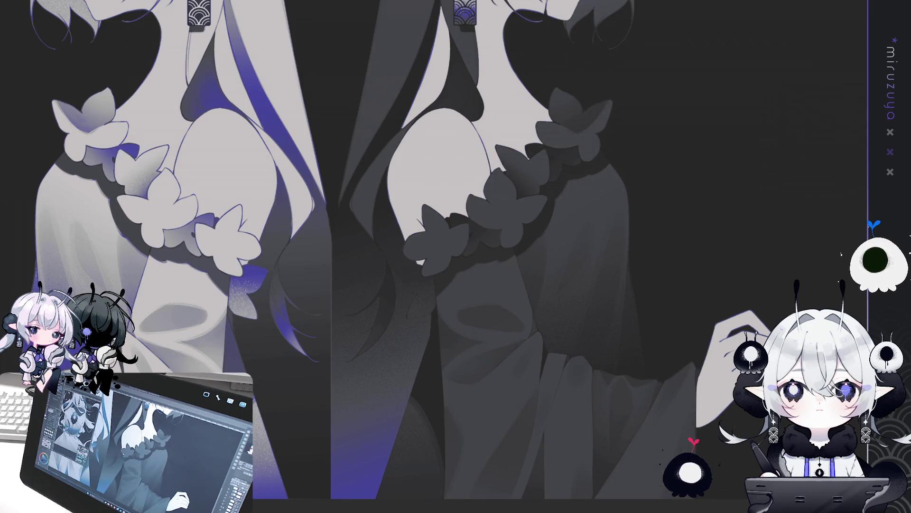
pyautogui.hotkey('ctrl', 'z')
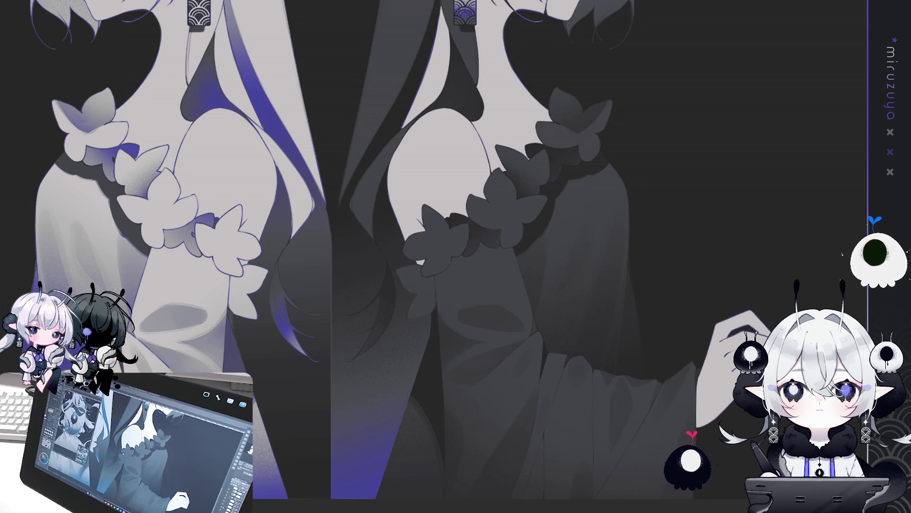
pyautogui.hotkey('ctrl', 'y')
pyautogui.hotkey('ctrl', 'z')
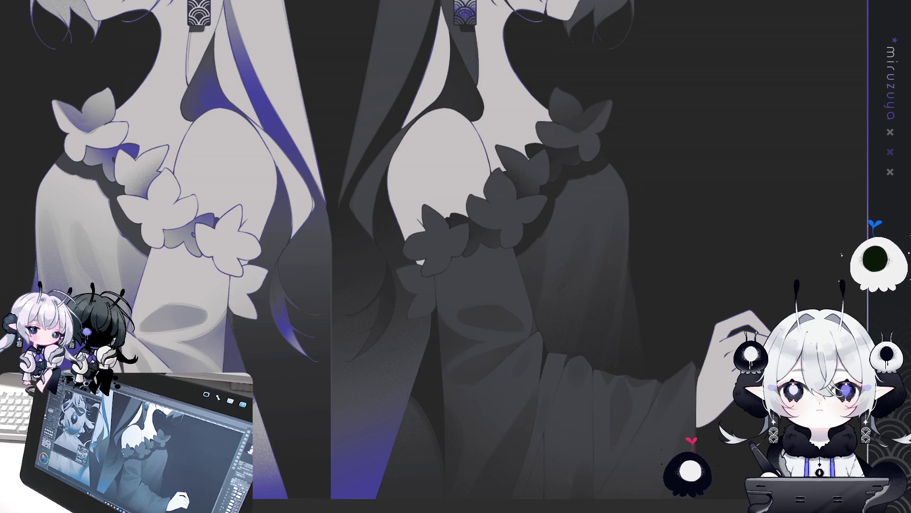
pyautogui.hotkey('ctrl', 'y')
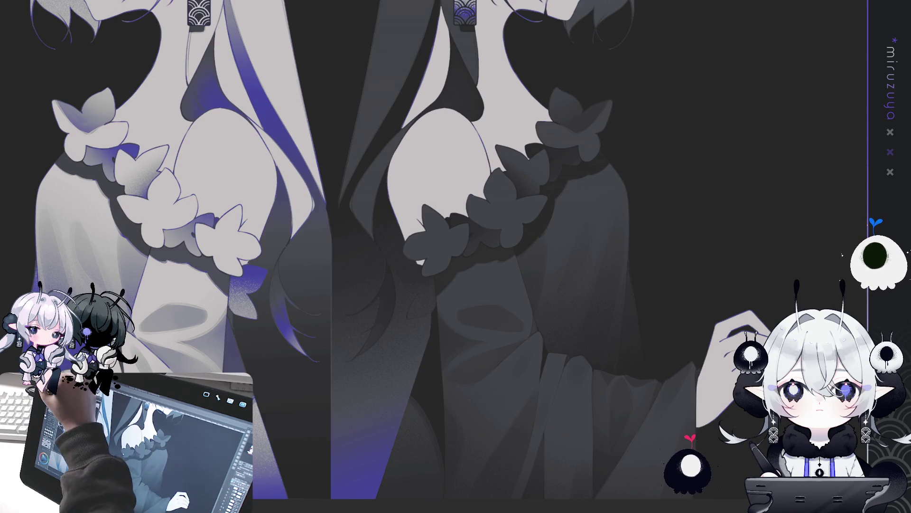
pyautogui.moveTo(437, 329); pyautogui.dragTo(444, 324)
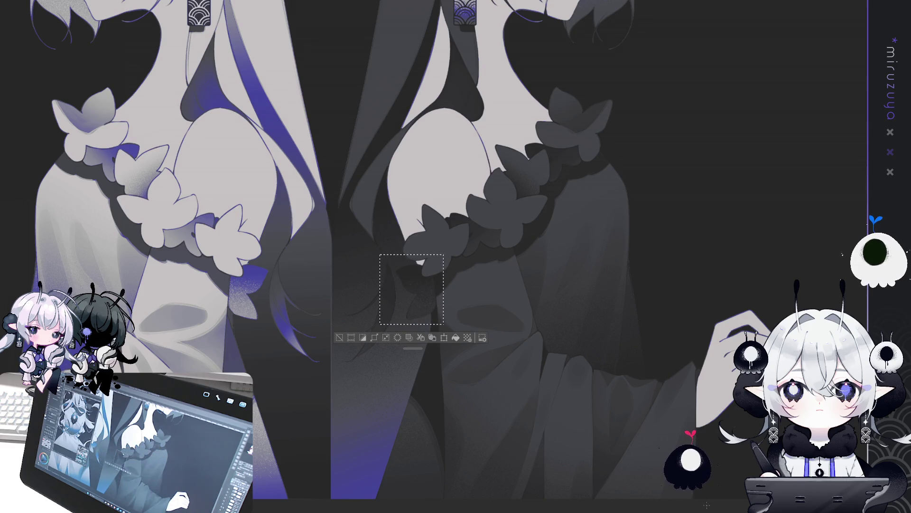
pyautogui.hotkey('ctrl', 'd')
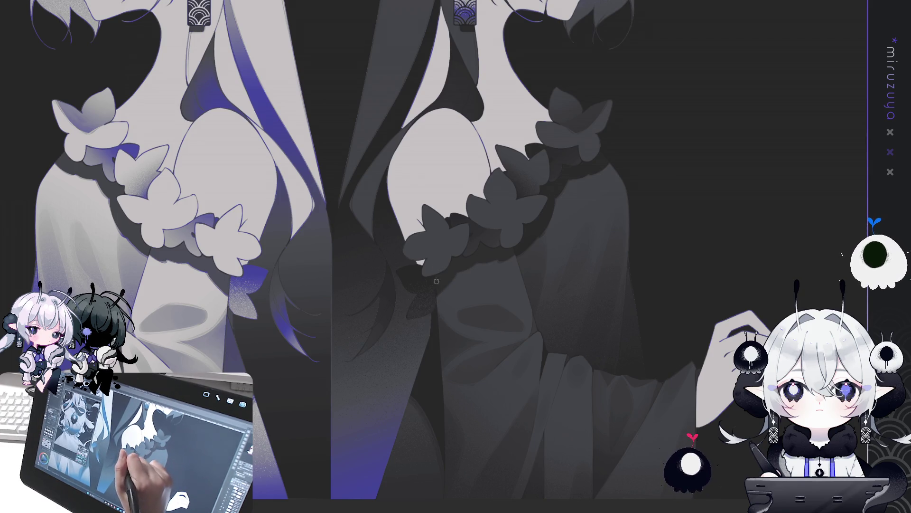
pyautogui.moveTo(553, 260); pyautogui.dragTo(634, 194)
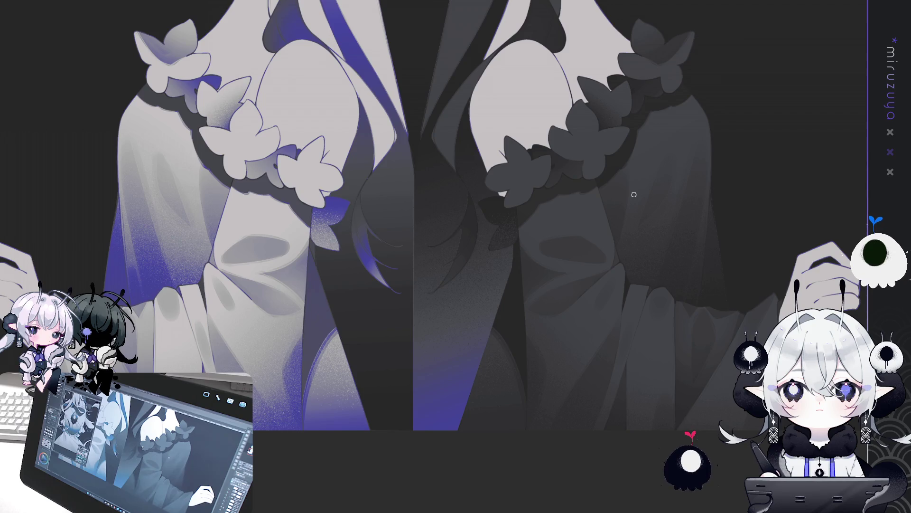
pyautogui.moveTo(634, 194); pyautogui.dragTo(719, 300)
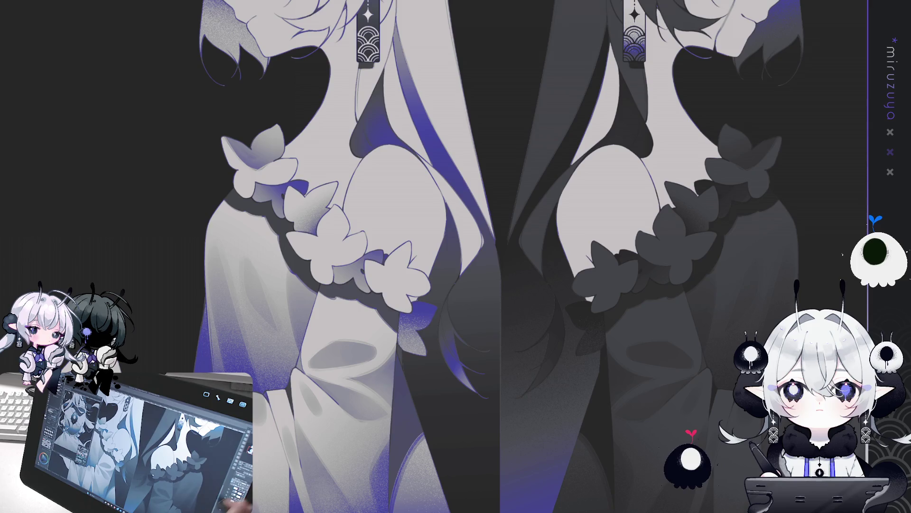
pyautogui.hotkey('ctrl', '-')
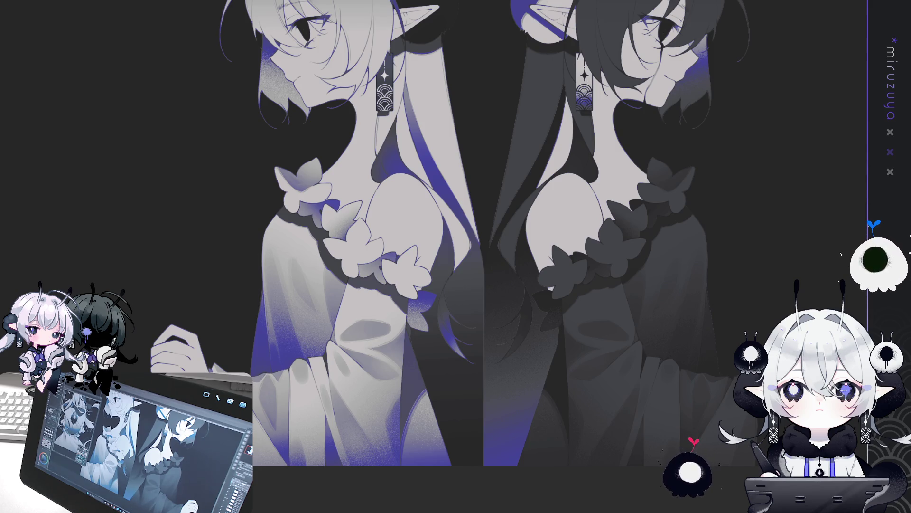
# Undo the darker stroke so the grey strand beside the blue streak turns lighter, then zoom in on the face.
pyautogui.hotkey('ctrl', 'z')
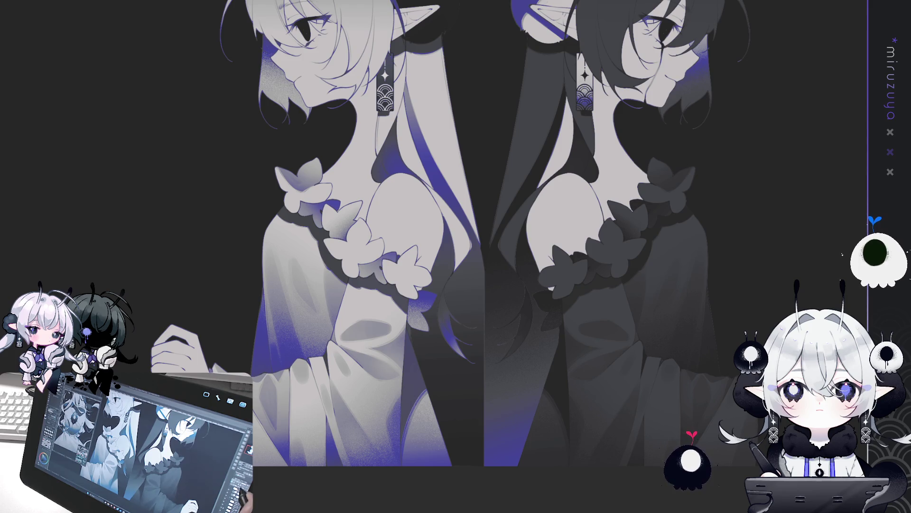
pyautogui.scroll(3, 528, 256)
pyautogui.scroll(-2, 529, 257)
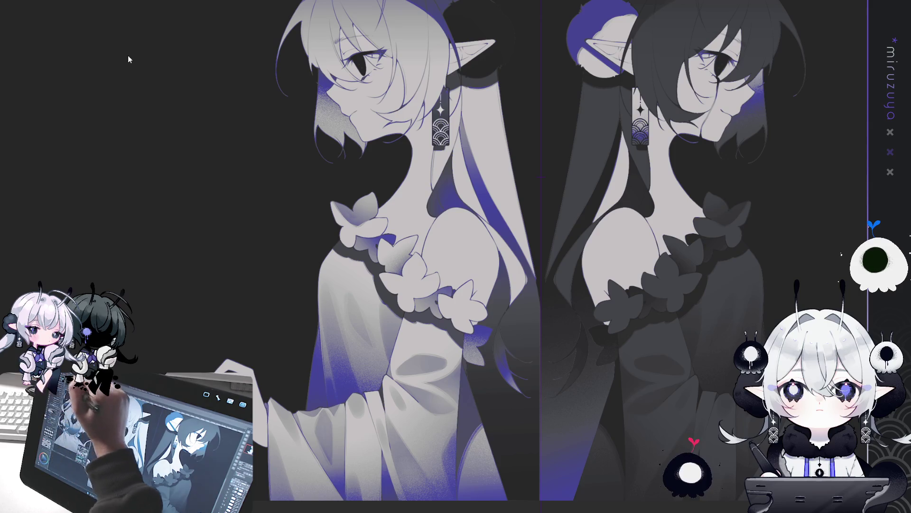
pyautogui.scroll(3, 541, 257)
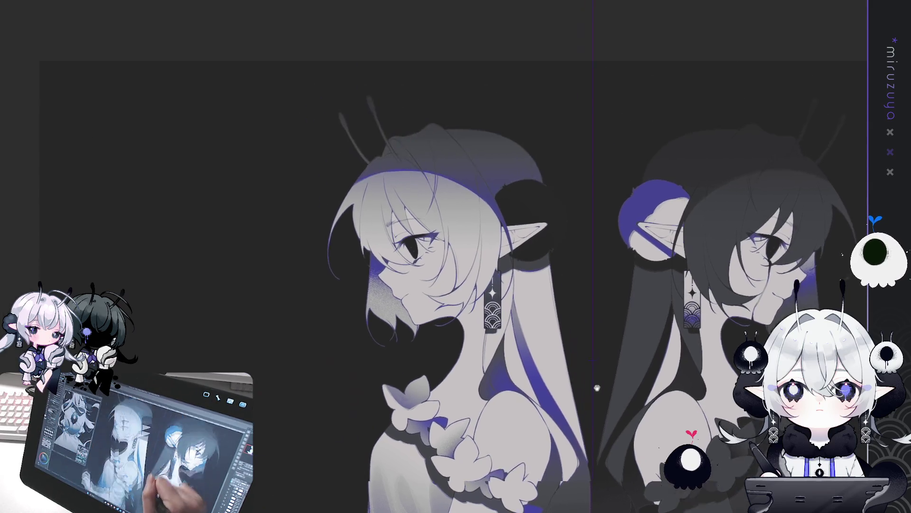
pyautogui.scroll(2, 400, 137)
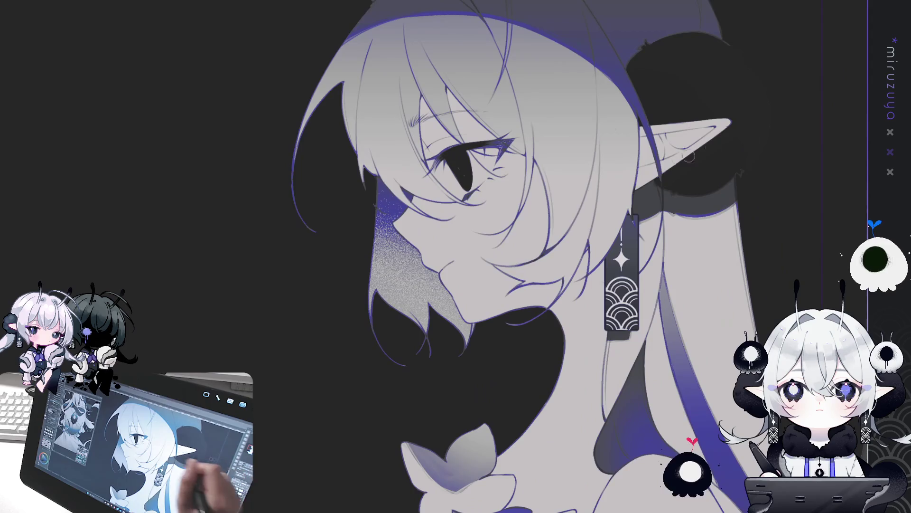
# Enlarge the brush and shade the forehead hair strands above the eye.
pyautogui.press(']')
pyautogui.press(']')
pyautogui.press(']')
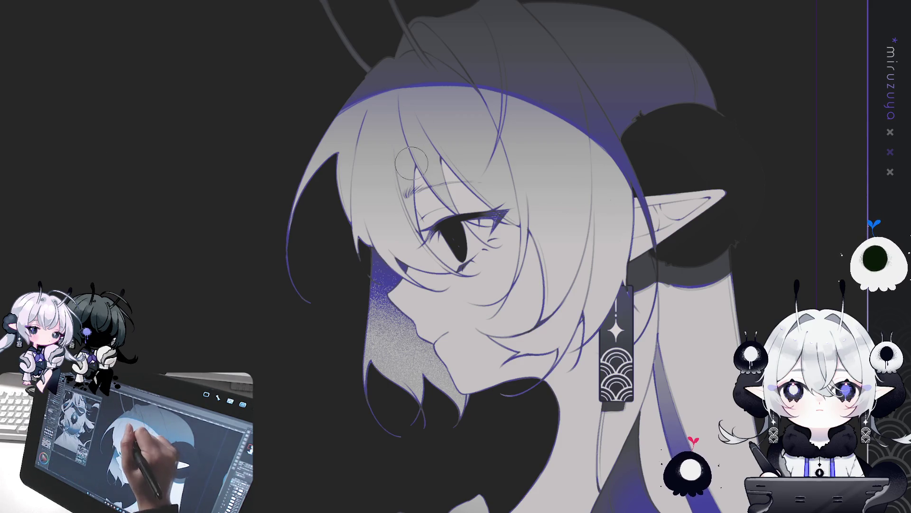
pyautogui.moveTo(420, 227)
pyautogui.mouseDown()
pyautogui.moveTo(408, 133)
pyautogui.moveTo(398, 190)
pyautogui.moveTo(402, 182)
pyautogui.mouseUp()
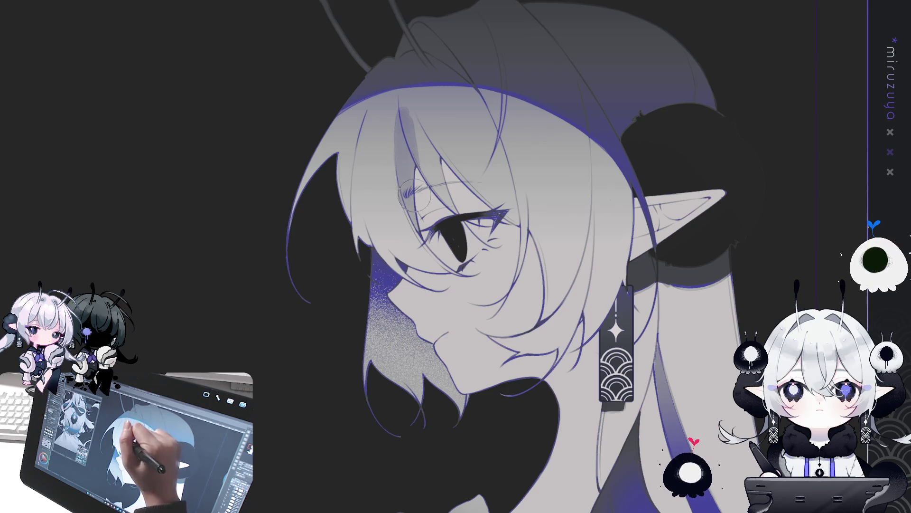
pyautogui.moveTo(418, 140)
pyautogui.mouseDown()
pyautogui.moveTo(403, 109)
pyautogui.moveTo(406, 152)
pyautogui.mouseUp()
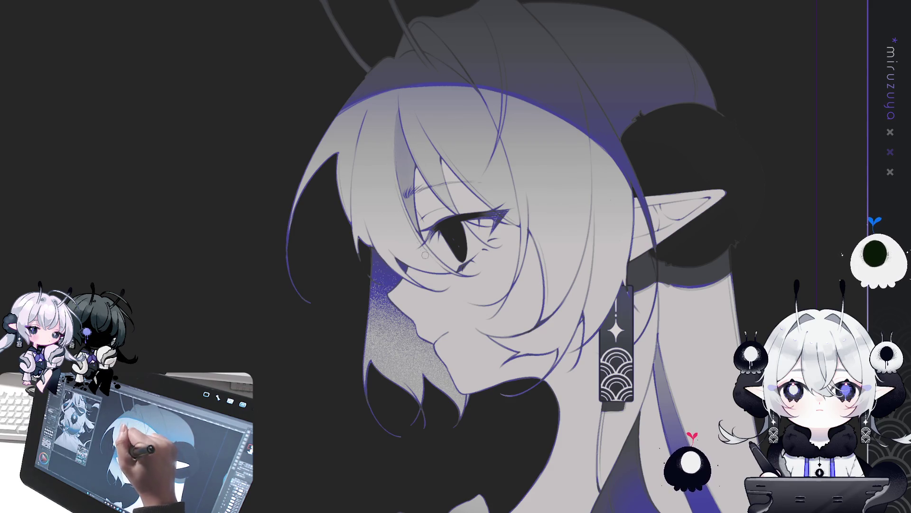
# Draw a thin new hair strand curving down toward the eye.
pyautogui.moveTo(557, 108); pyautogui.dragTo(486, 153)
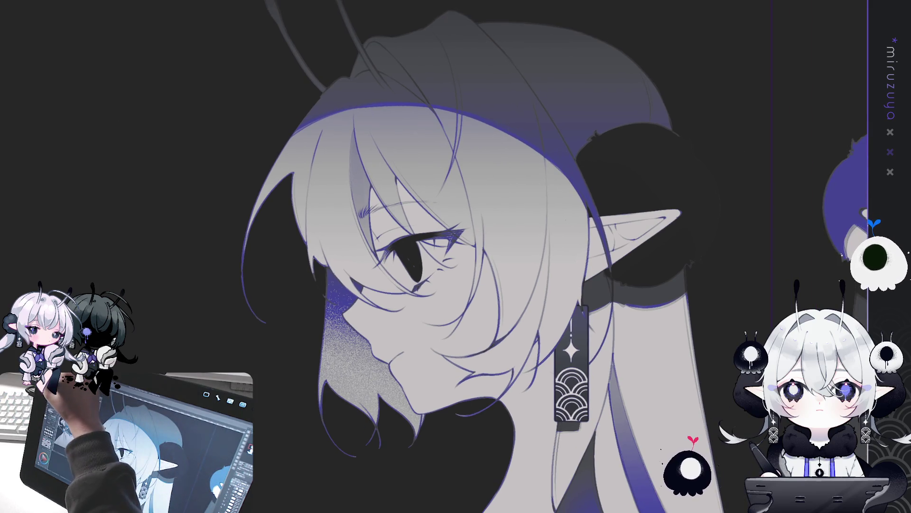
pyautogui.moveTo(477, 239); pyautogui.dragTo(496, 255)
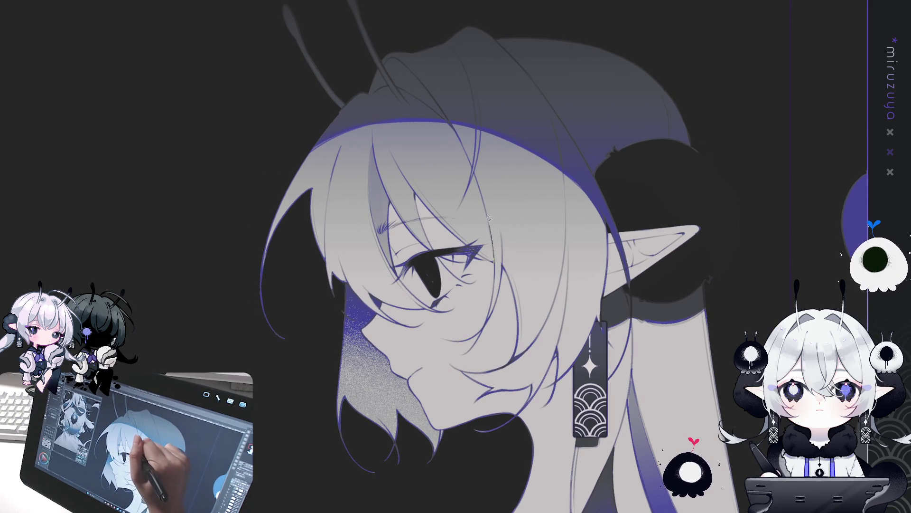
pyautogui.moveTo(481, 183); pyautogui.dragTo(465, 142)
pyautogui.moveTo(414, 129)
pyautogui.mouseDown()
pyautogui.moveTo(468, 237)
pyautogui.moveTo(494, 266)
pyautogui.mouseUp()
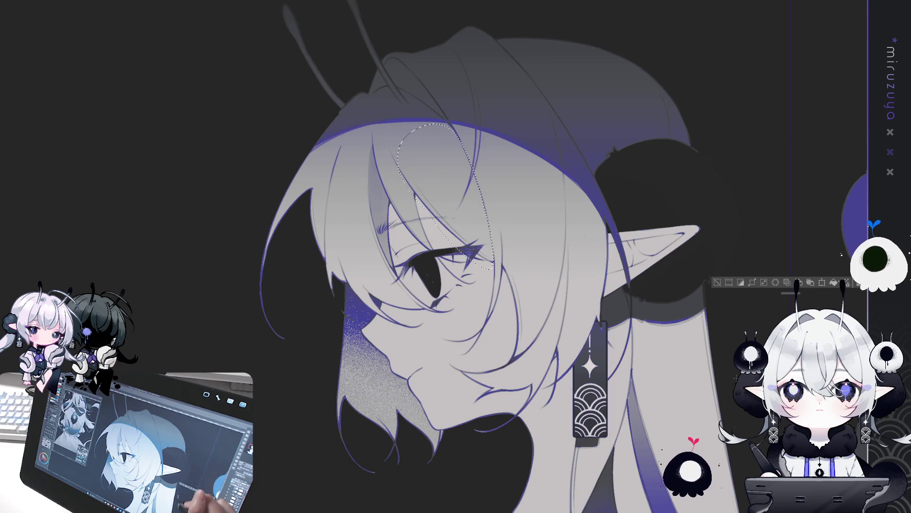
# Airbrush darker purple shading near the eye, deselect, rotate the view upright, and undo/redo the latest strokes.
pyautogui.moveTo(480, 204); pyautogui.dragTo(470, 252)
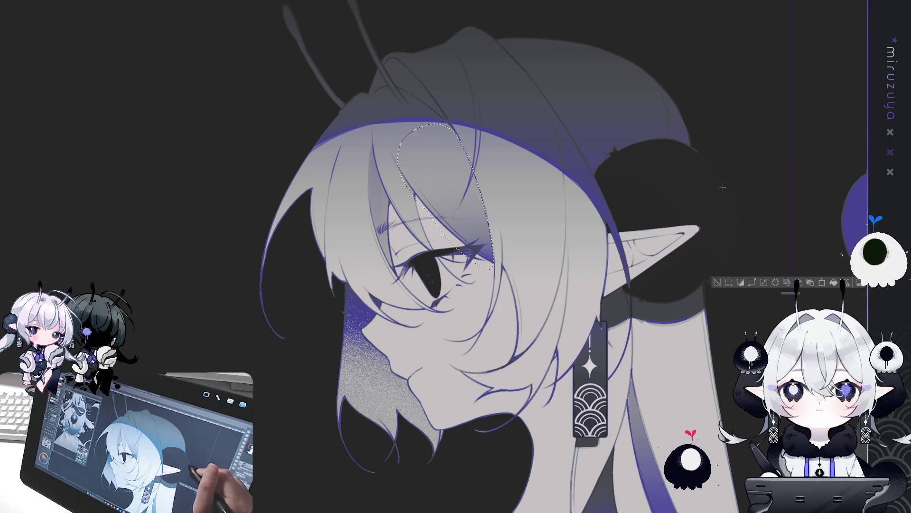
pyautogui.click(717, 282)
pyautogui.press('^')
pyautogui.press('^')
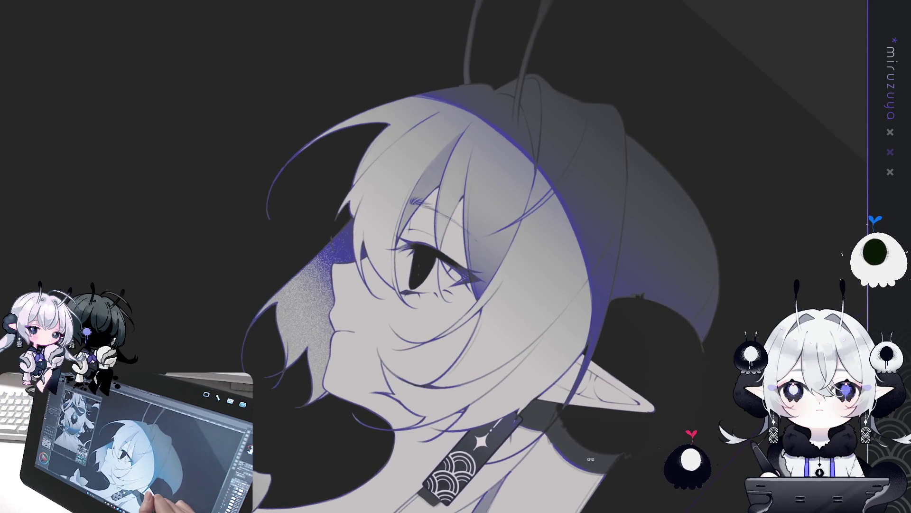
pyautogui.press('-')
pyautogui.press('-')
pyautogui.press('-')
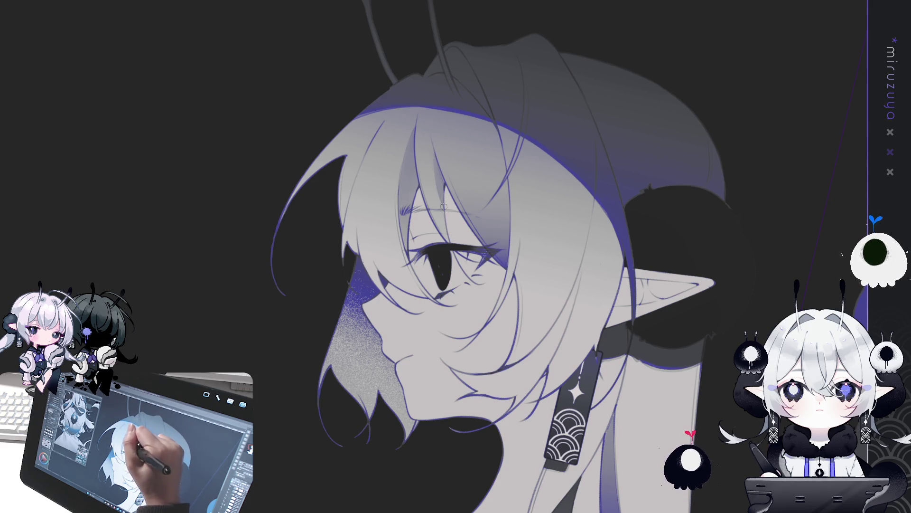
pyautogui.moveTo(488, 152)
pyautogui.mouseDown()
pyautogui.moveTo(465, 161)
pyautogui.moveTo(479, 157)
pyautogui.mouseUp()
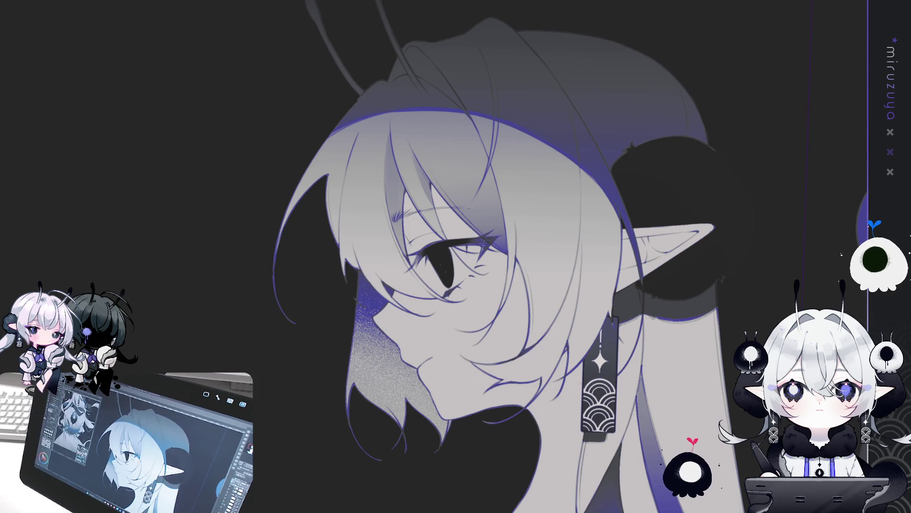
pyautogui.hotkey('ctrl', 'z')
pyautogui.hotkey('ctrl', 'y')
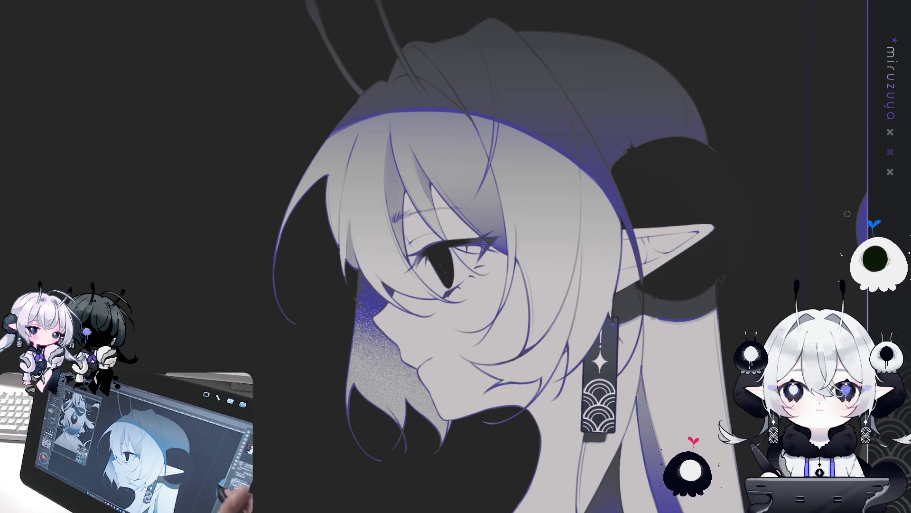
# Pan the canvas to centre the profile head.
pyautogui.moveTo(544, 270); pyautogui.dragTo(591, 218)
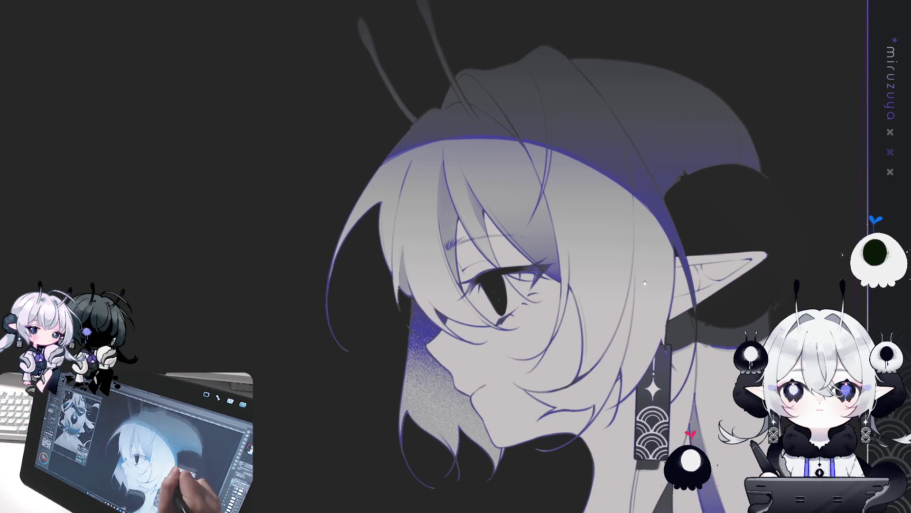
pyautogui.moveTo(409, 182); pyautogui.dragTo(414, 262)
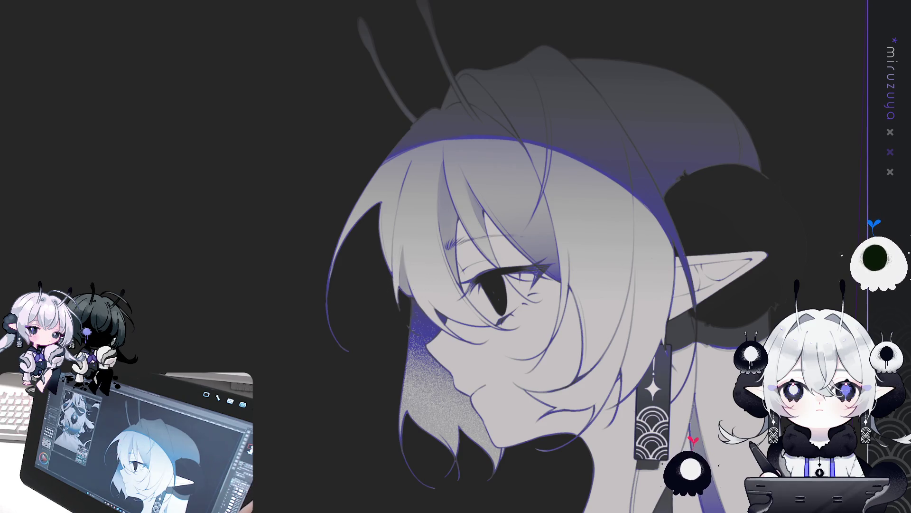
pyautogui.press('h')
pyautogui.moveTo(485, 296); pyautogui.dragTo(505, 306)
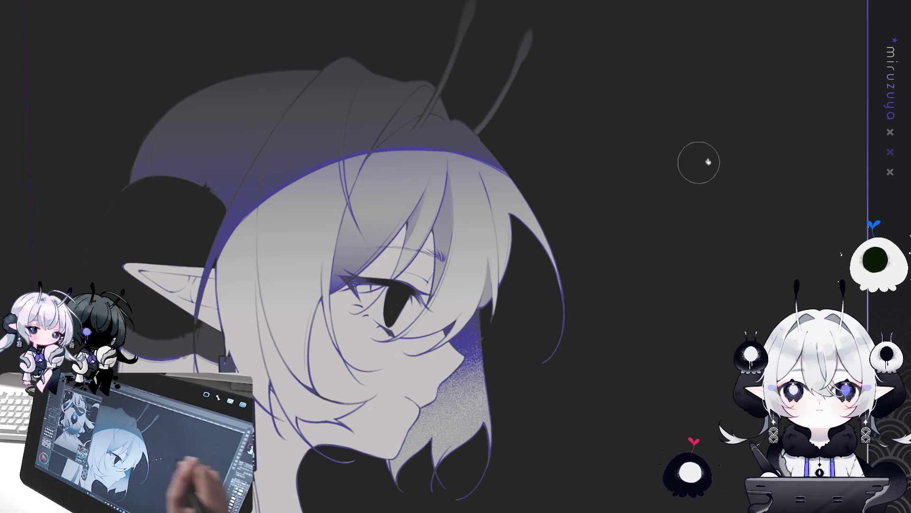
pyautogui.press('h')
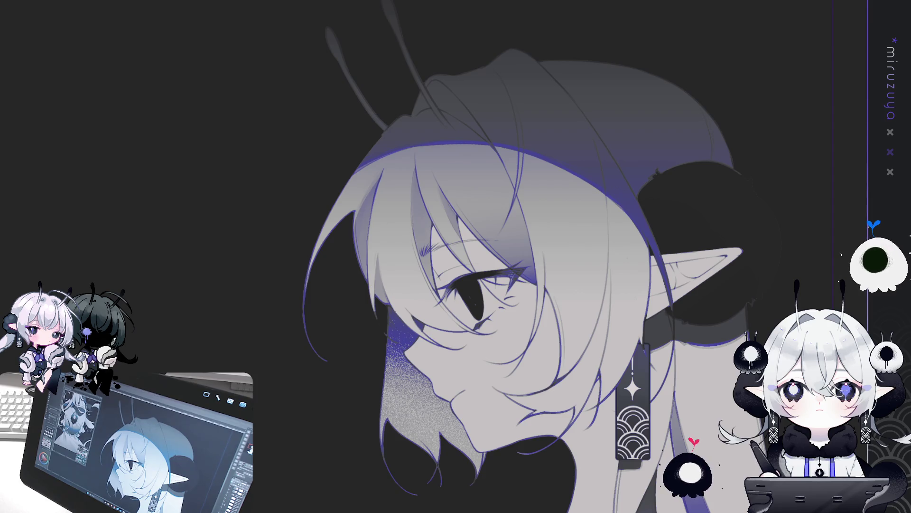
# Mirror the view to check the profile, flip it back, and tilt the head.
pyautogui.hotkey('ctrl', 'z')
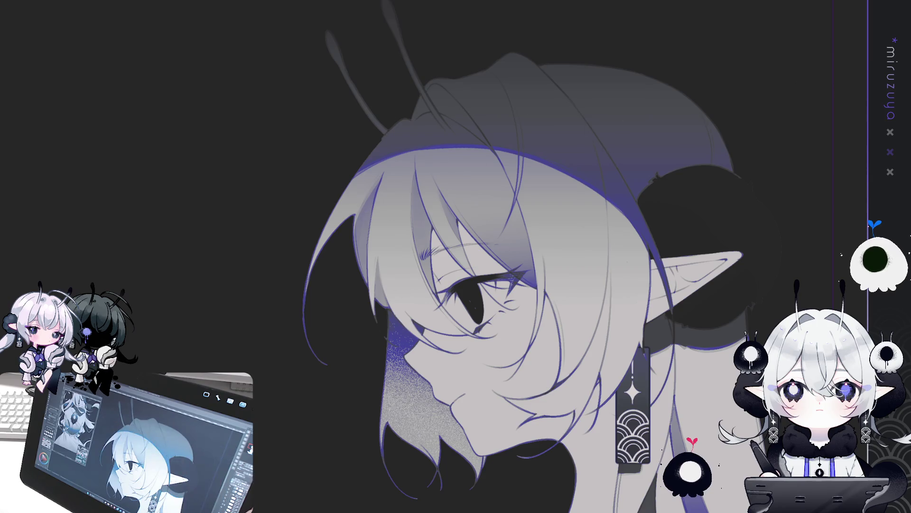
pyautogui.press('h')
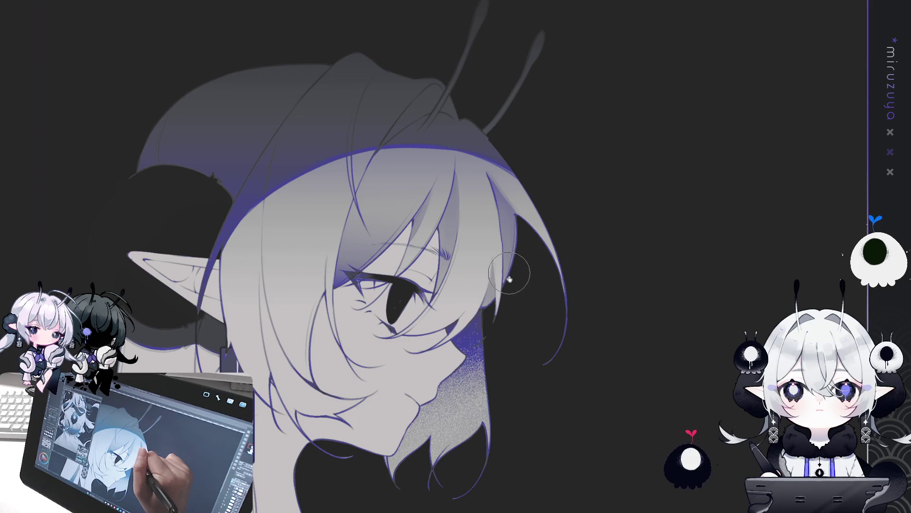
pyautogui.press('h')
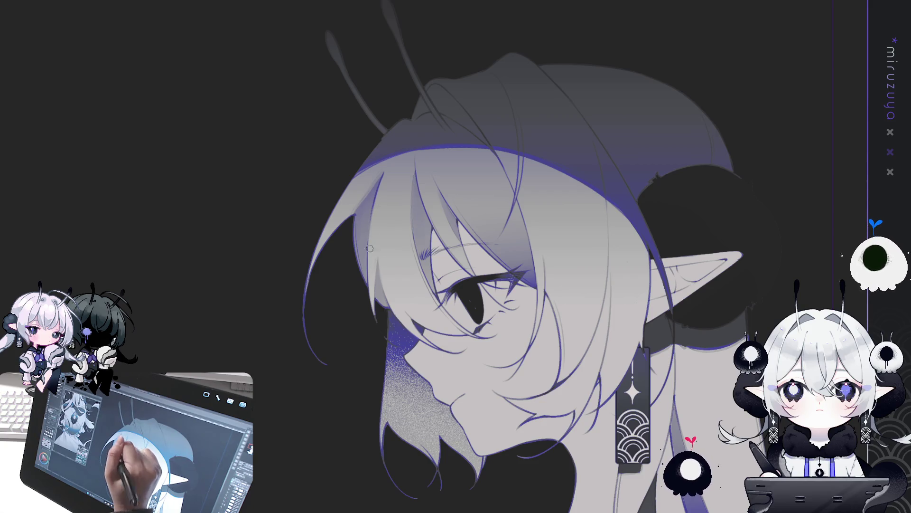
pyautogui.moveTo(468, 205); pyautogui.dragTo(153, 186)
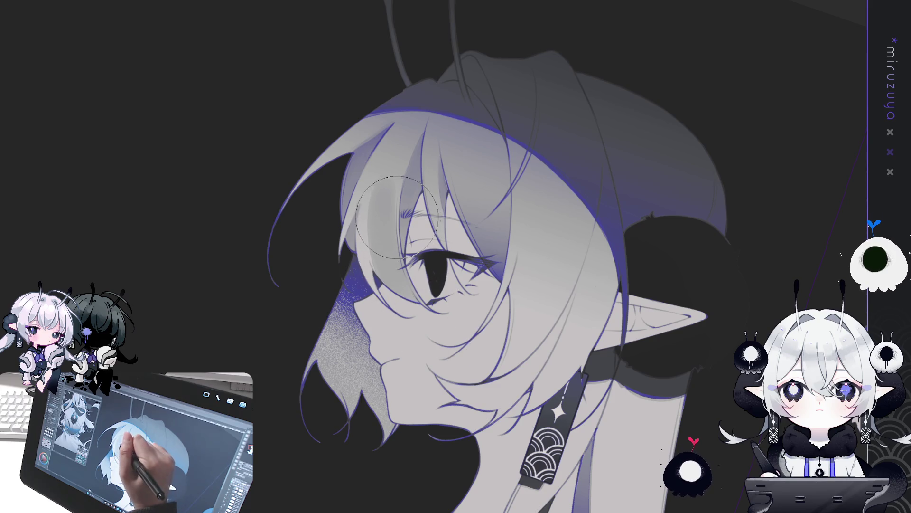
# Darken the hair strand above the eye, then enlarge the brush for broad hair strokes.
pyautogui.moveTo(388, 178); pyautogui.dragTo(385, 246)
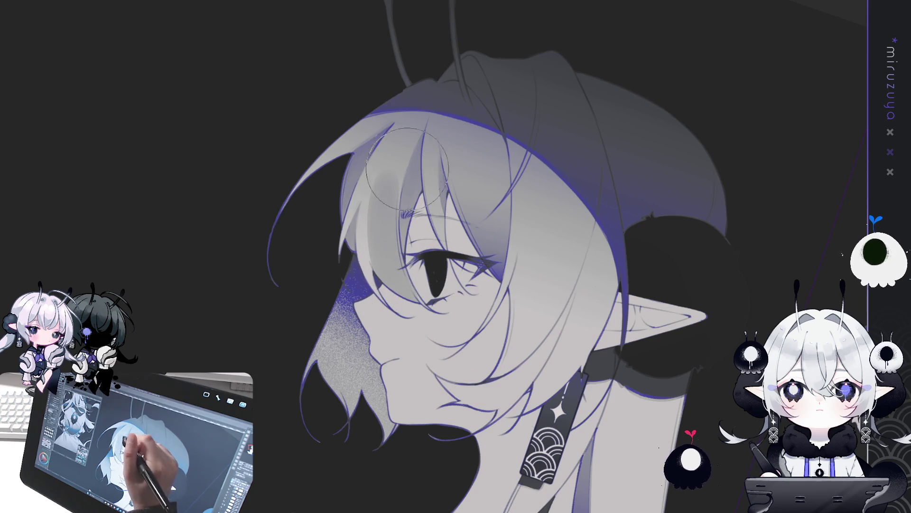
pyautogui.moveTo(400, 199); pyautogui.dragTo(400, 265)
pyautogui.moveTo(398, 190); pyautogui.dragTo(402, 273)
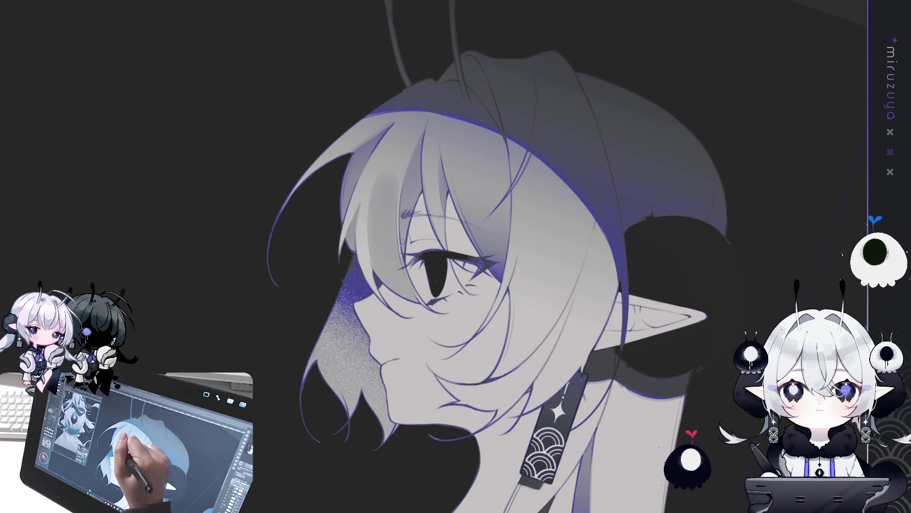
pyautogui.moveTo(420, 302); pyautogui.dragTo(401, 248)
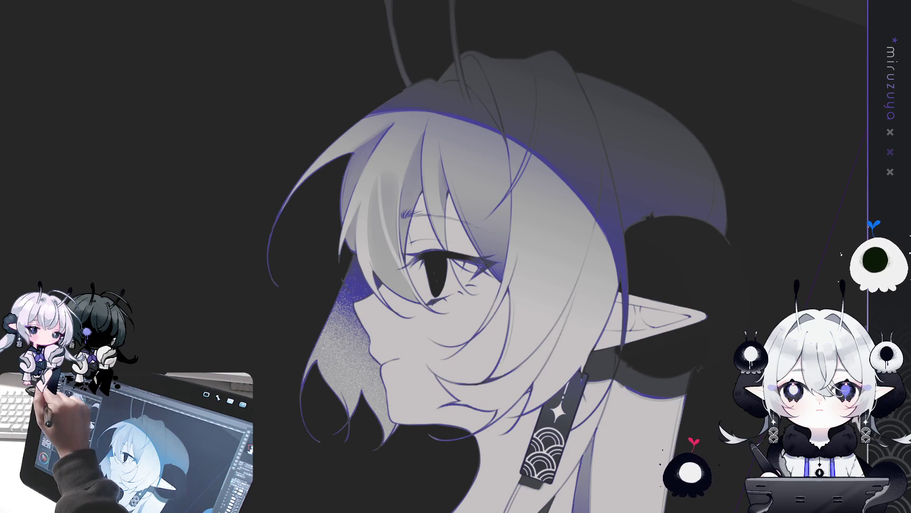
pyautogui.press('b')
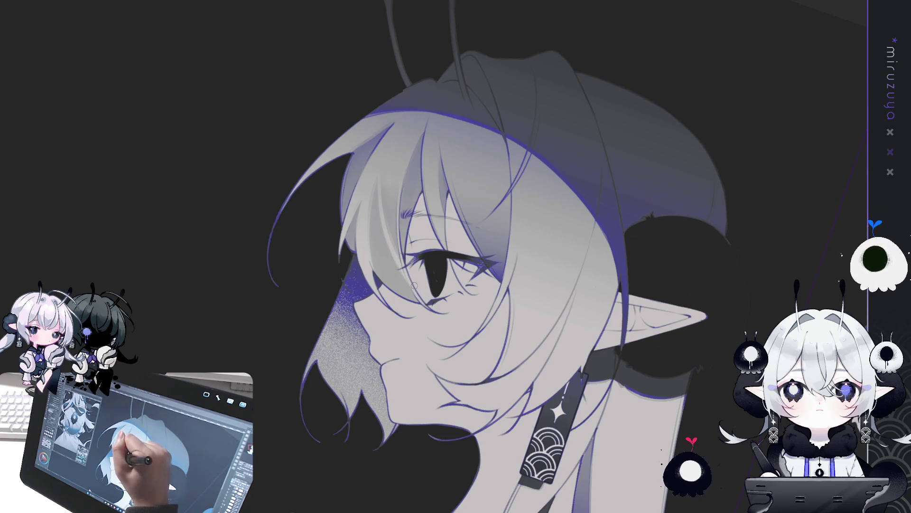
pyautogui.moveTo(684, 403)
pyautogui.mouseDown()
pyautogui.moveTo(612, 402)
pyautogui.moveTo(643, 383)
pyautogui.mouseUp()
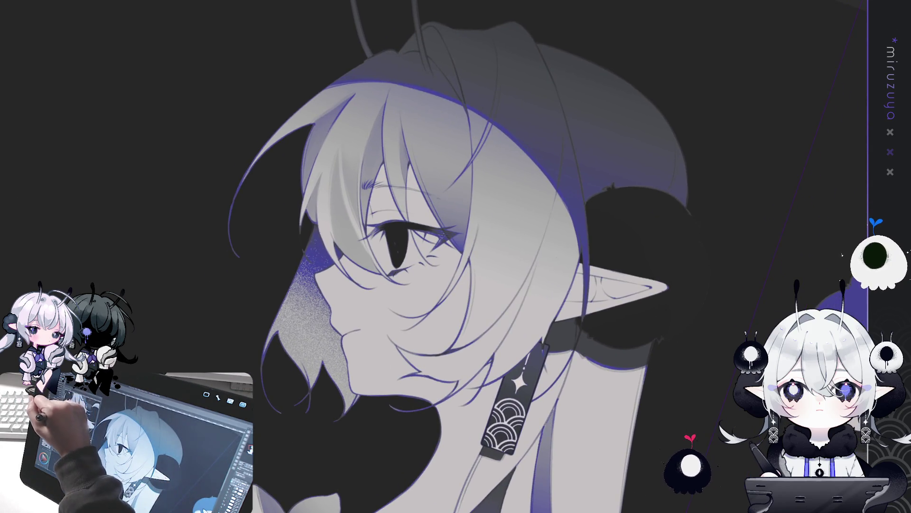
pyautogui.moveTo(399, 95); pyautogui.dragTo(401, 123)
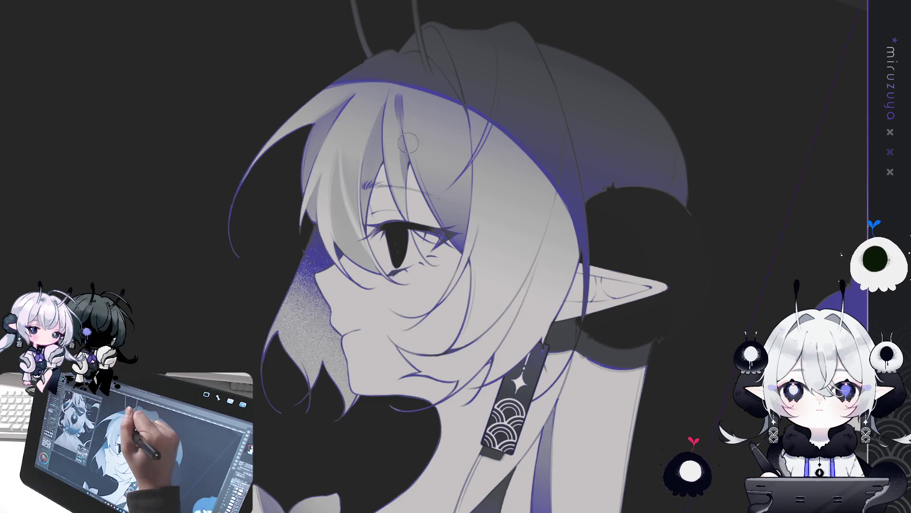
pyautogui.hotkey('ctrl', 'z')
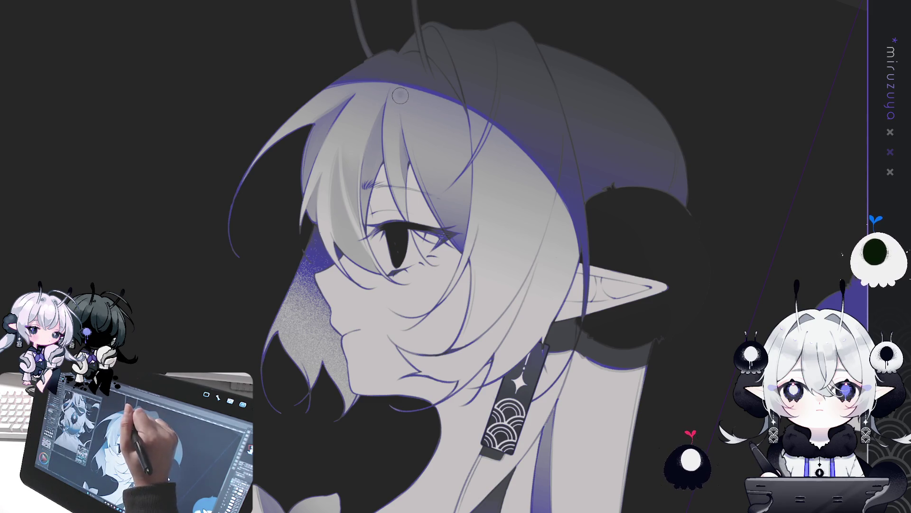
pyautogui.moveTo(400, 94); pyautogui.dragTo(400, 108)
pyautogui.hotkey('ctrl', 'z')
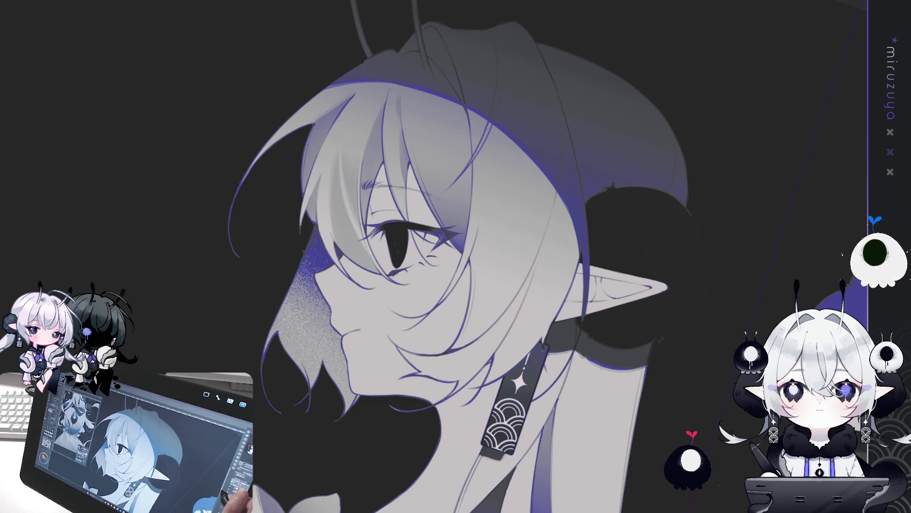
pyautogui.moveTo(455, 257); pyautogui.dragTo(522, 218)
pyautogui.hotkey('ctrl', '@')
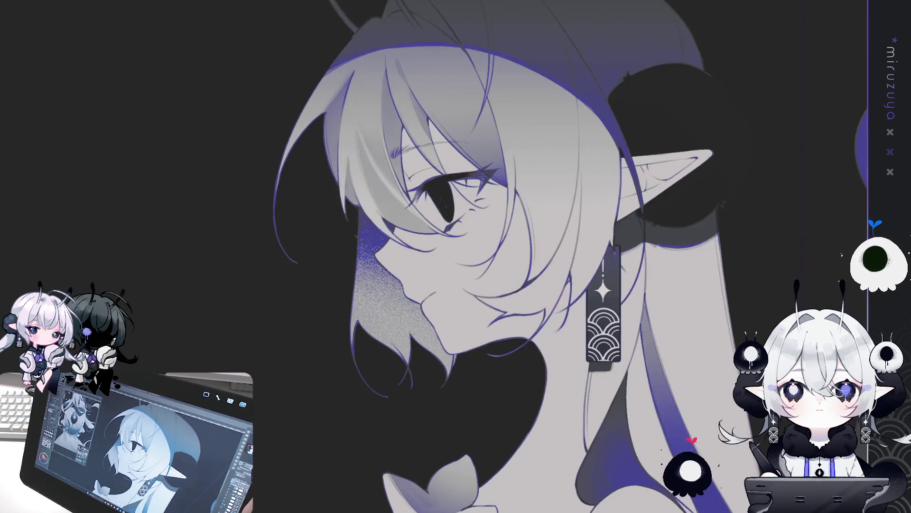
# In a mirrored view, airbrush a soft darker grey shadow over the hair left of the eye.
pyautogui.press('h')
pyautogui.moveTo(455, 256); pyautogui.dragTo(526, 312)
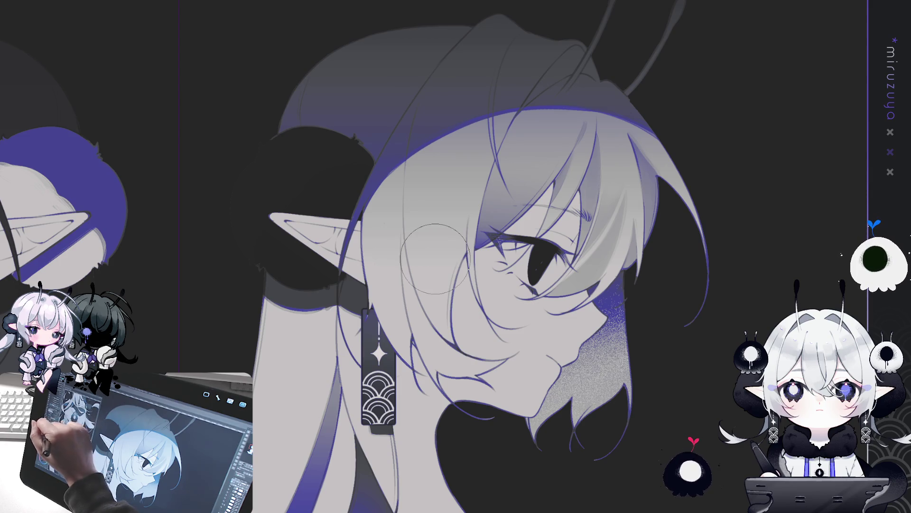
pyautogui.moveTo(455, 256); pyautogui.dragTo(476, 252)
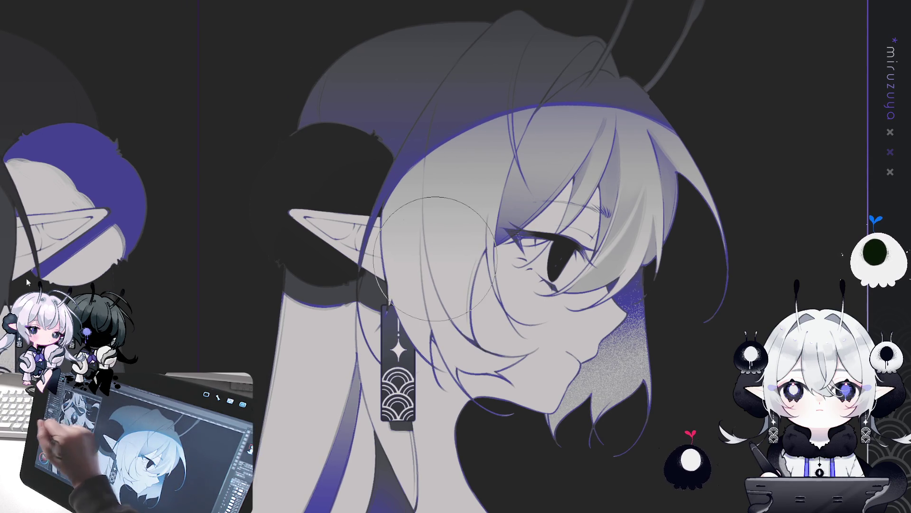
pyautogui.moveTo(460, 171)
pyautogui.mouseDown()
pyautogui.moveTo(460, 213)
pyautogui.moveTo(447, 222)
pyautogui.mouseUp()
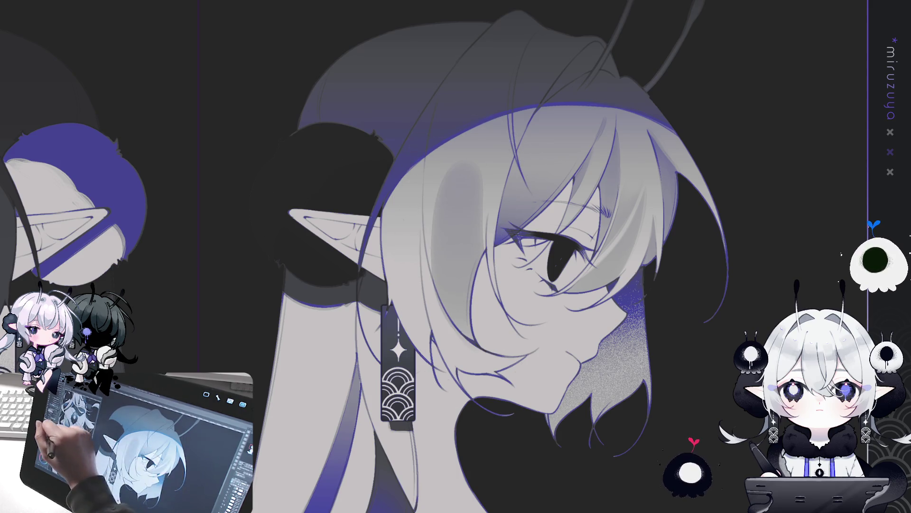
pyautogui.hotkey('ctrl', 'z')
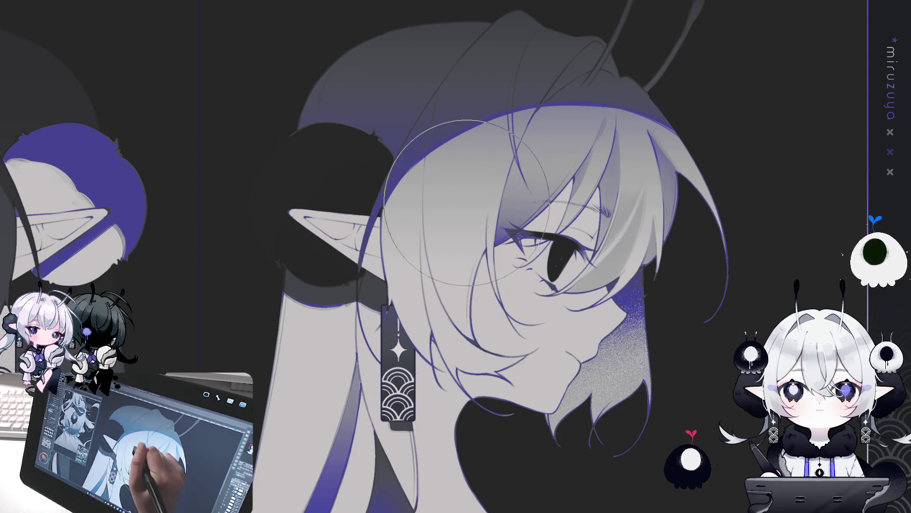
pyautogui.moveTo(467, 172); pyautogui.dragTo(458, 323)
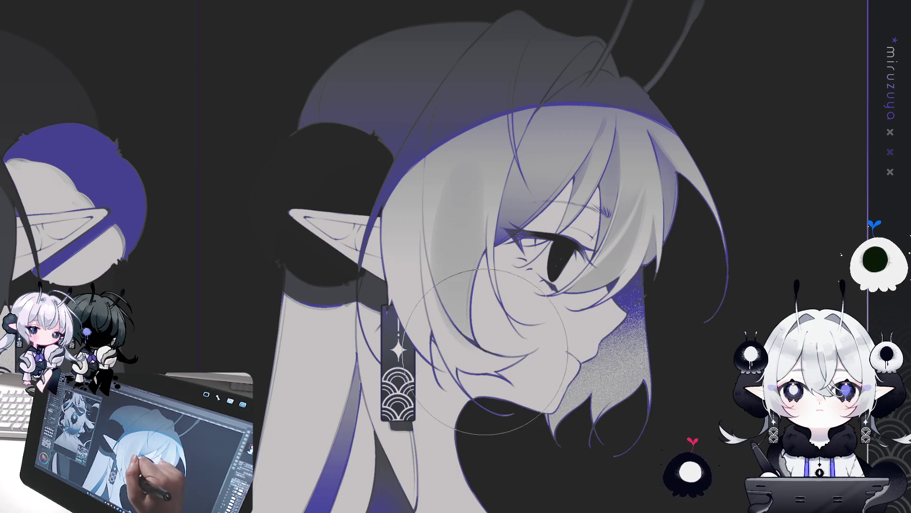
pyautogui.press('[')
pyautogui.press('[')
pyautogui.press('[')
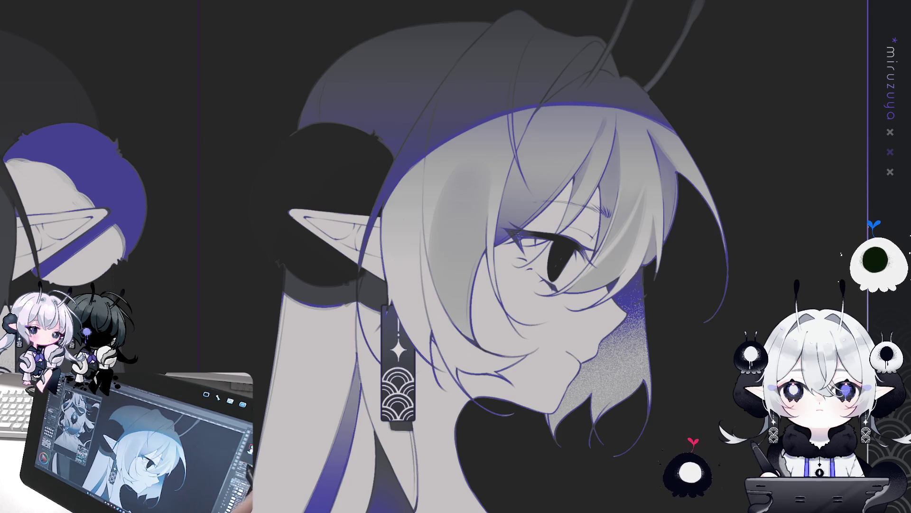
pyautogui.press('h')
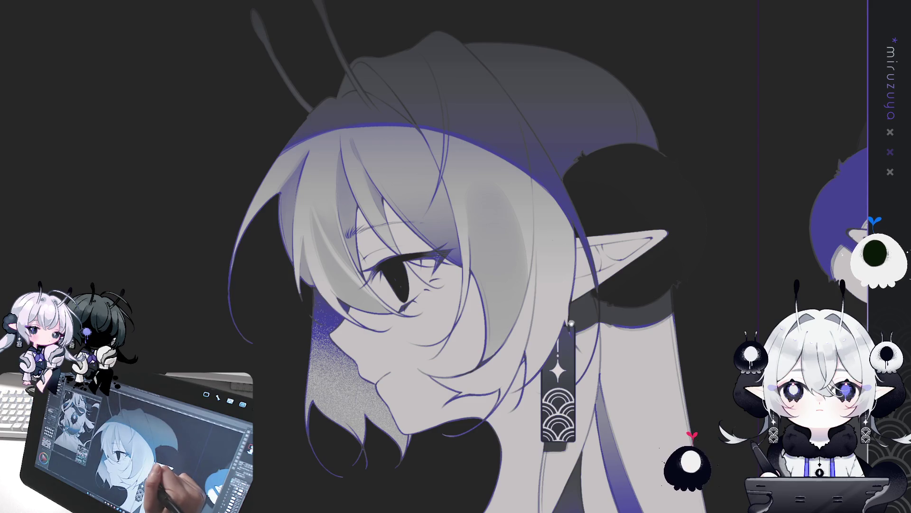
pyautogui.moveTo(569, 323); pyautogui.dragTo(542, 329)
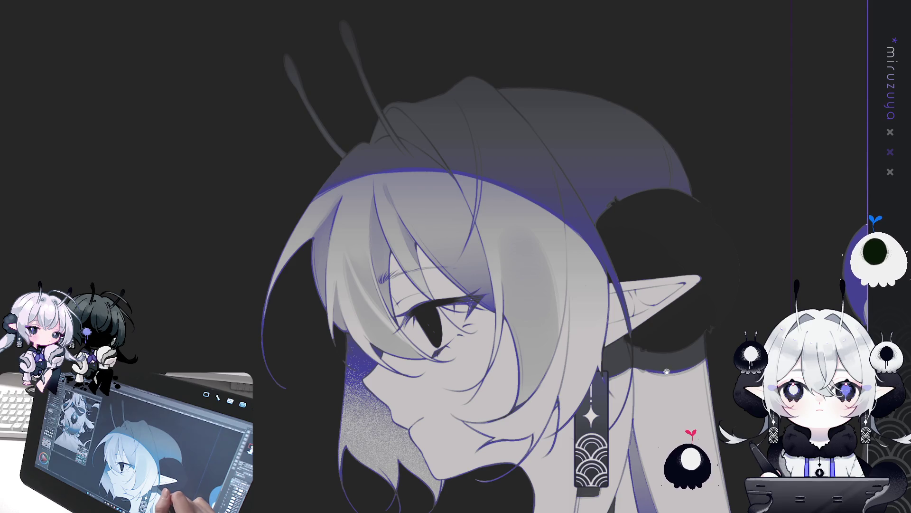
# Mirror the canvas view, pan it, and rotate it so the elf girl's head sits upright at the antenna base.
pyautogui.press('h')
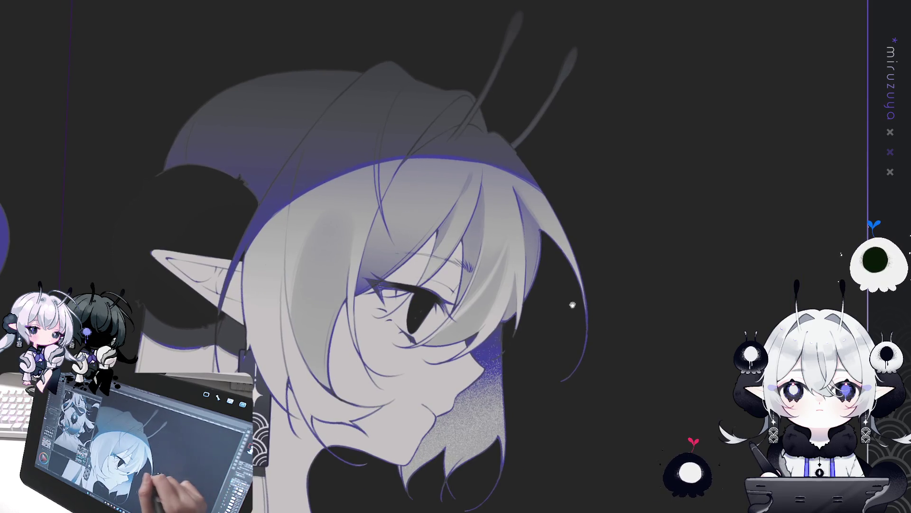
pyautogui.moveTo(573, 305); pyautogui.dragTo(620, 291)
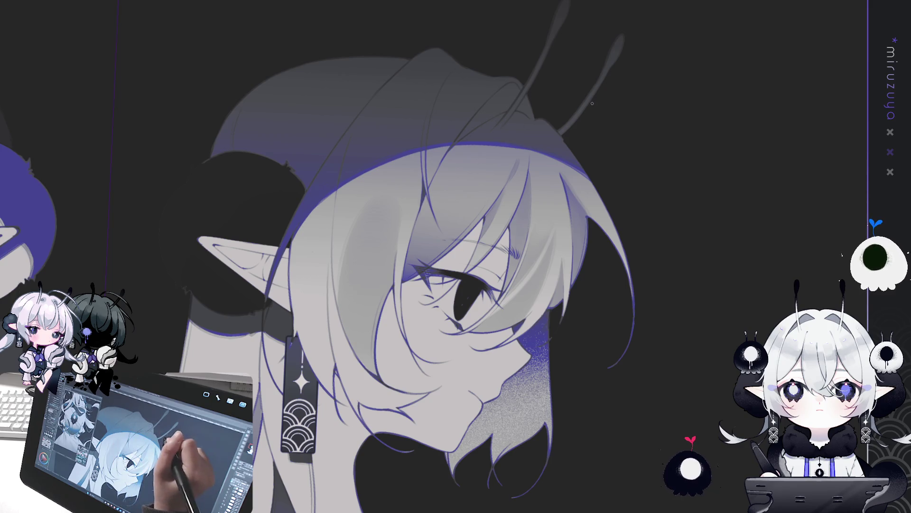
pyautogui.moveTo(564, 406)
pyautogui.mouseDown()
pyautogui.moveTo(124, 10)
pyautogui.moveTo(409, 98)
pyautogui.mouseUp()
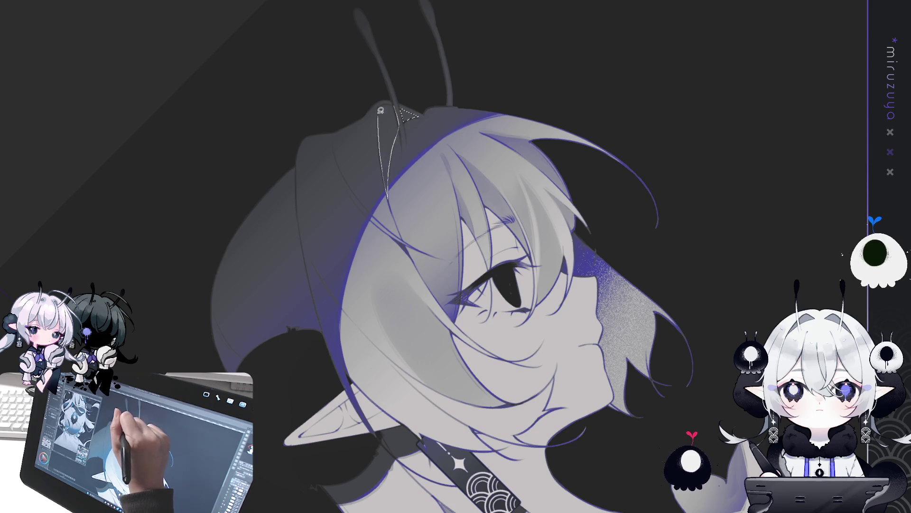
# Flip the view back to face left, clear the previous selection, and lasso around the left antenna.
pyautogui.press('h')
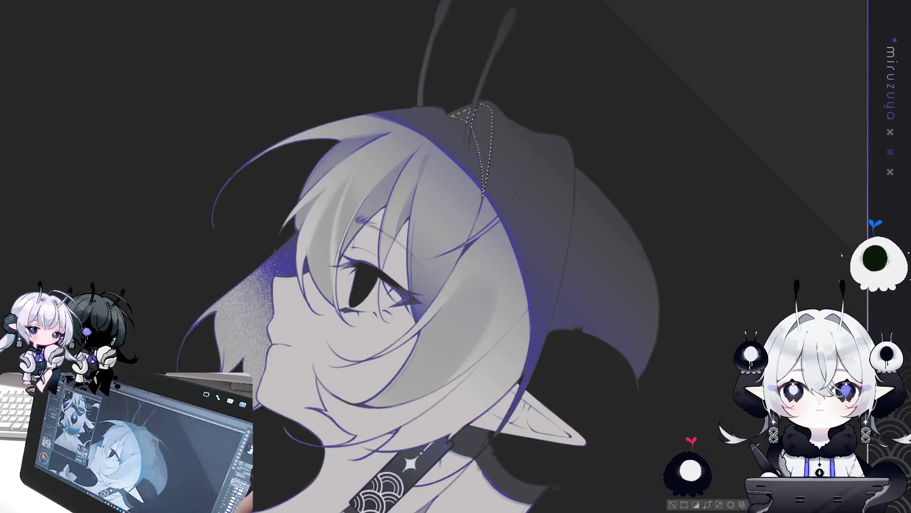
pyautogui.press('-')
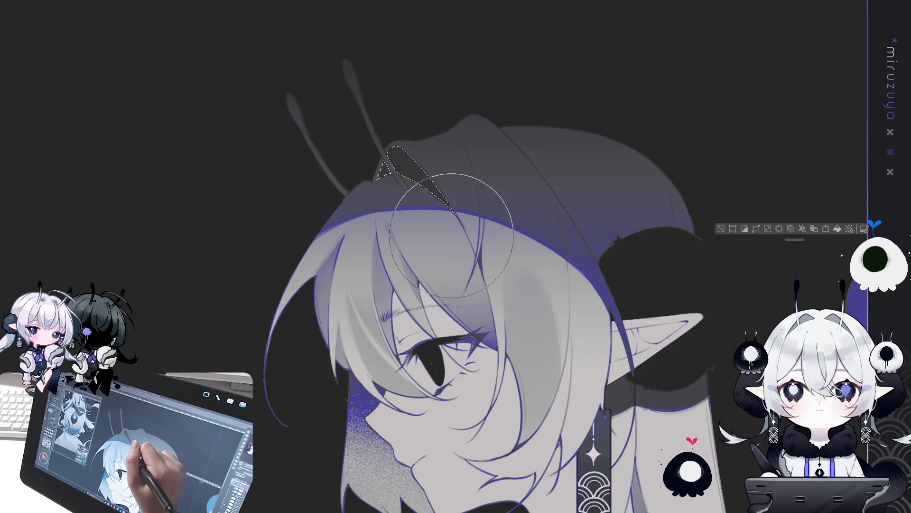
pyautogui.hotkey('ctrl', 'd')
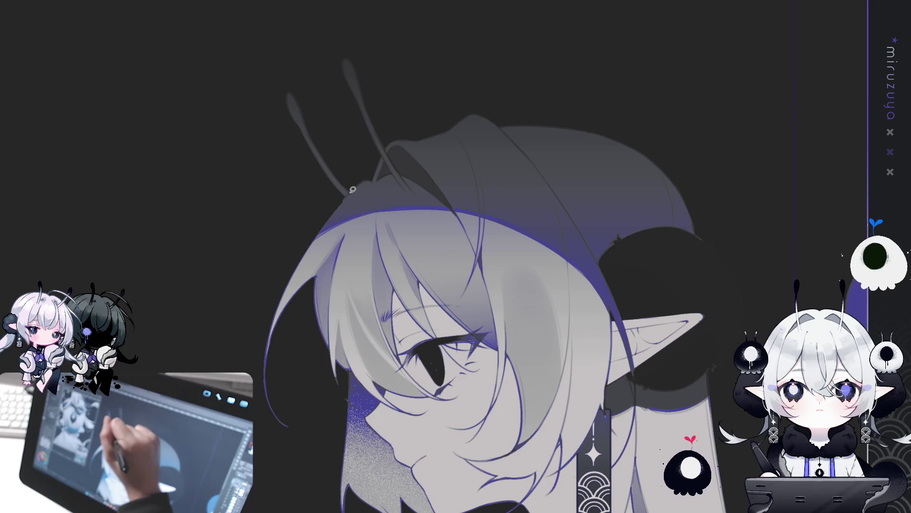
pyautogui.moveTo(353, 144); pyautogui.dragTo(350, 196)
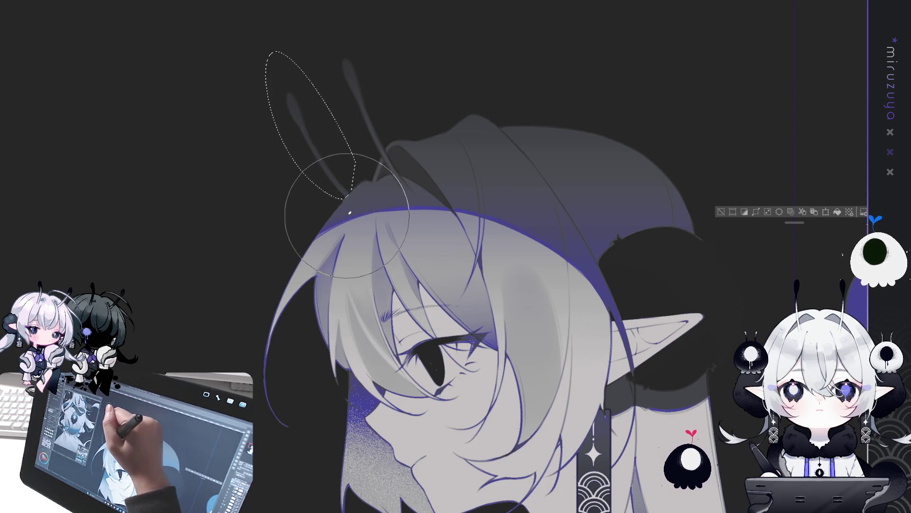
pyautogui.press('Tab')
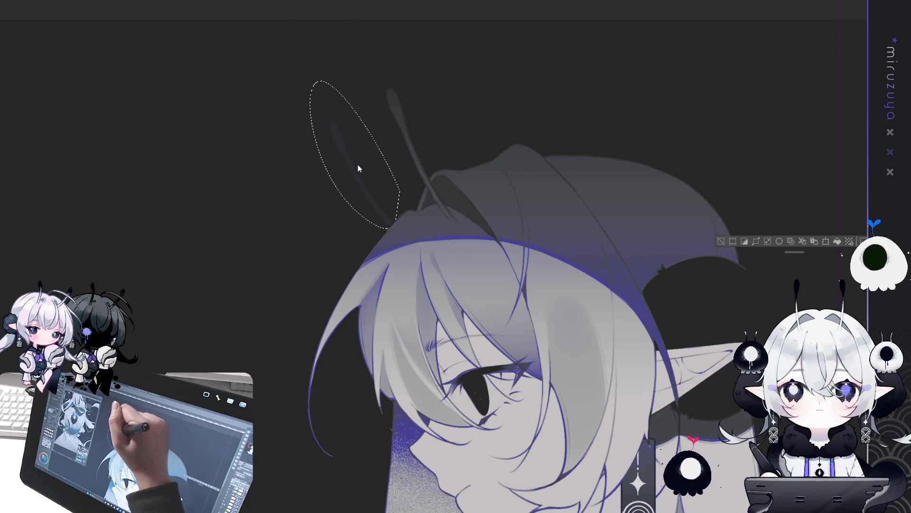
pyautogui.click(722, 240)
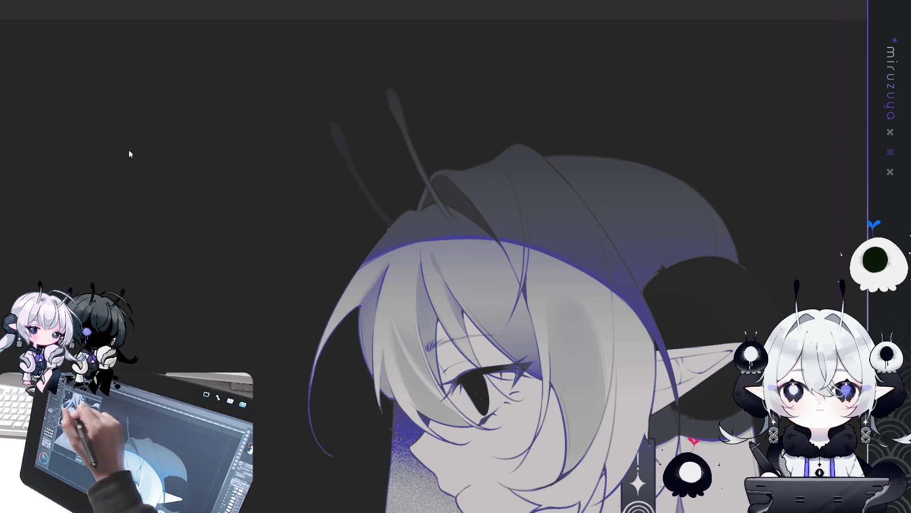
pyautogui.moveTo(681, 251)
pyautogui.mouseDown()
pyautogui.moveTo(632, 220)
pyautogui.moveTo(598, 229)
pyautogui.moveTo(463, 176)
pyautogui.mouseUp()
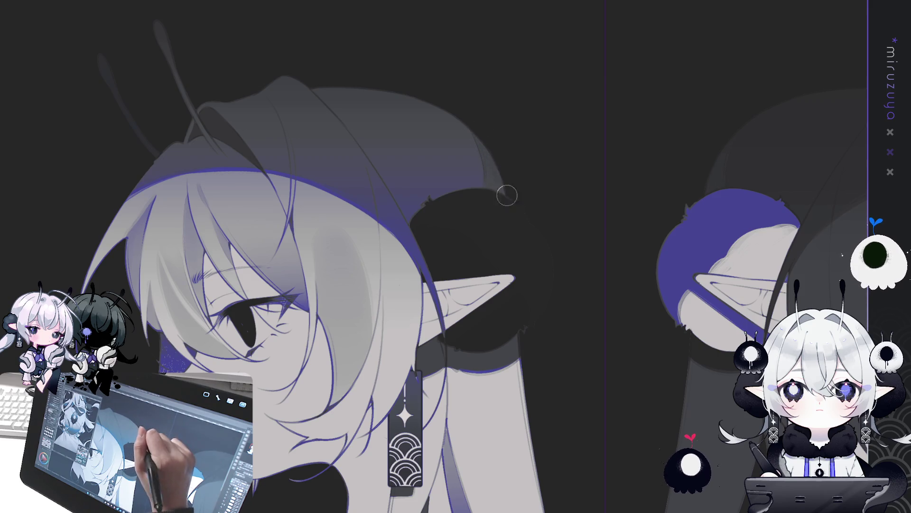
pyautogui.hscroll(-3, 490, 216)
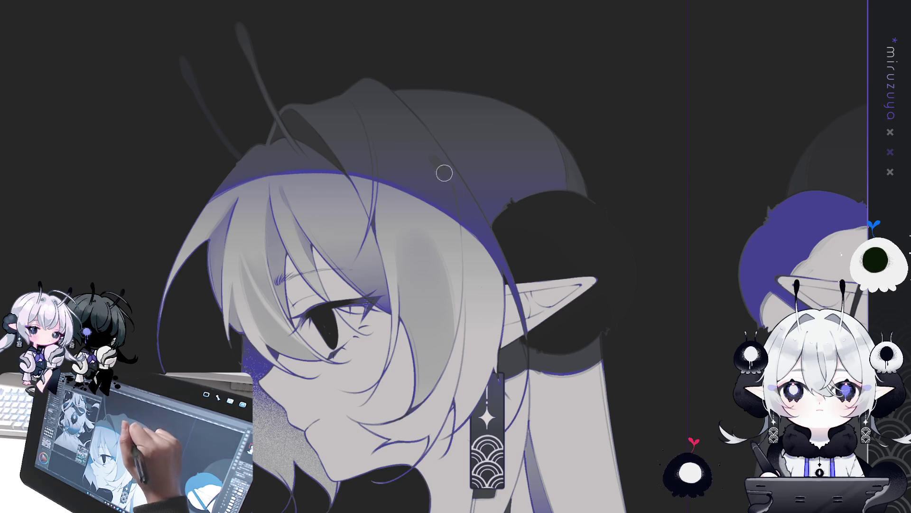
pyautogui.moveTo(454, 123); pyautogui.dragTo(167, 325)
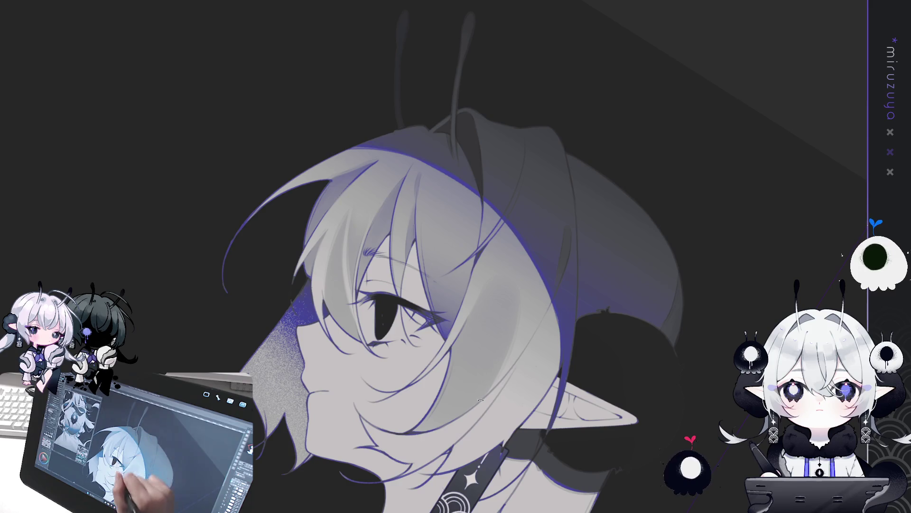
pyautogui.moveTo(472, 395); pyautogui.dragTo(622, 396)
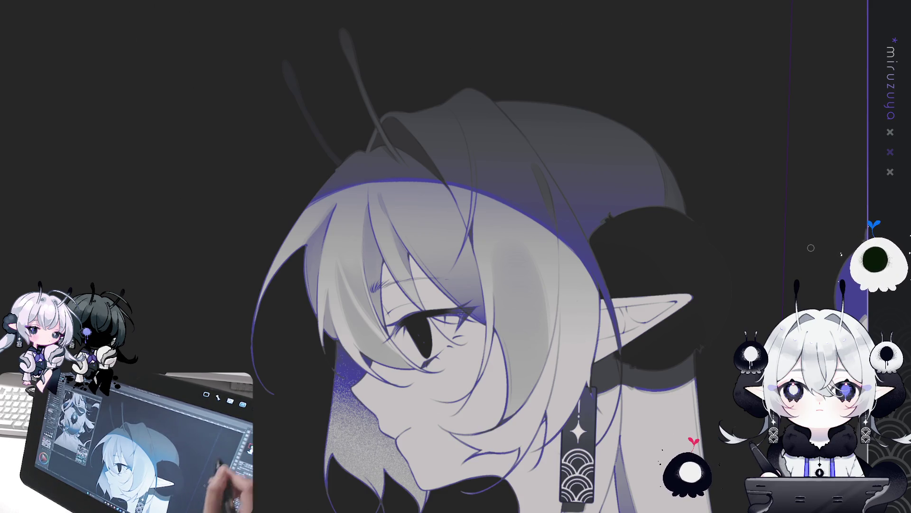
pyautogui.hotkey('ctrl', 'z')
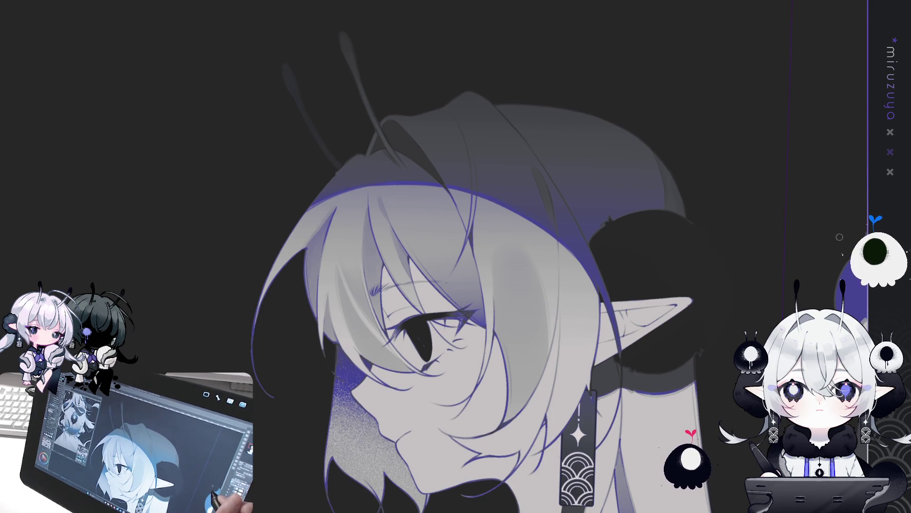
pyautogui.hotkey('ctrl', 'z')
pyautogui.hotkey('ctrl', 'z')
pyautogui.hotkey('ctrl', 'z')
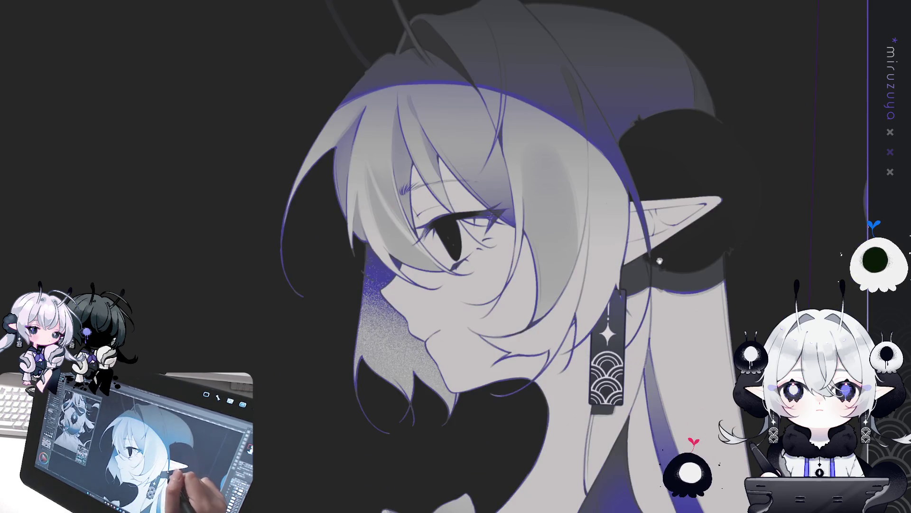
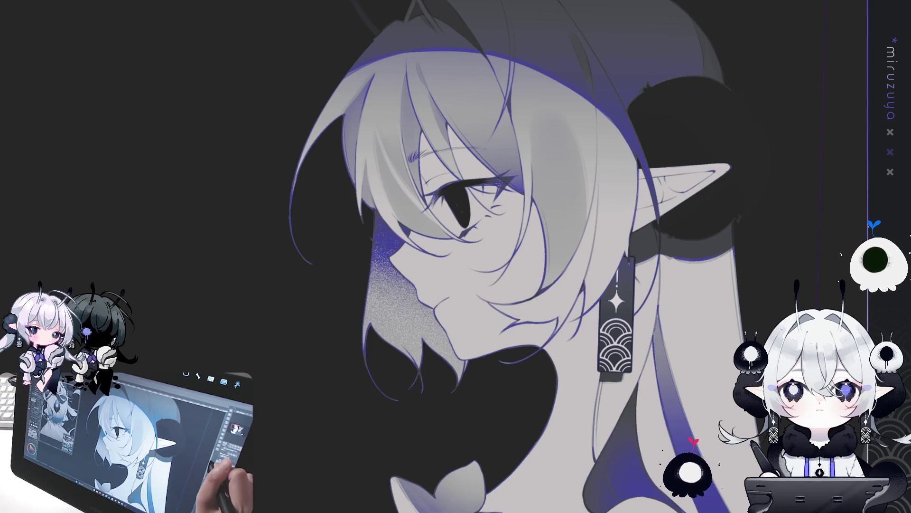
# Undo the last hair and earring change, flip the view horizontally, and pan to the elf's face.
pyautogui.hotkey('ctrl', 'z')
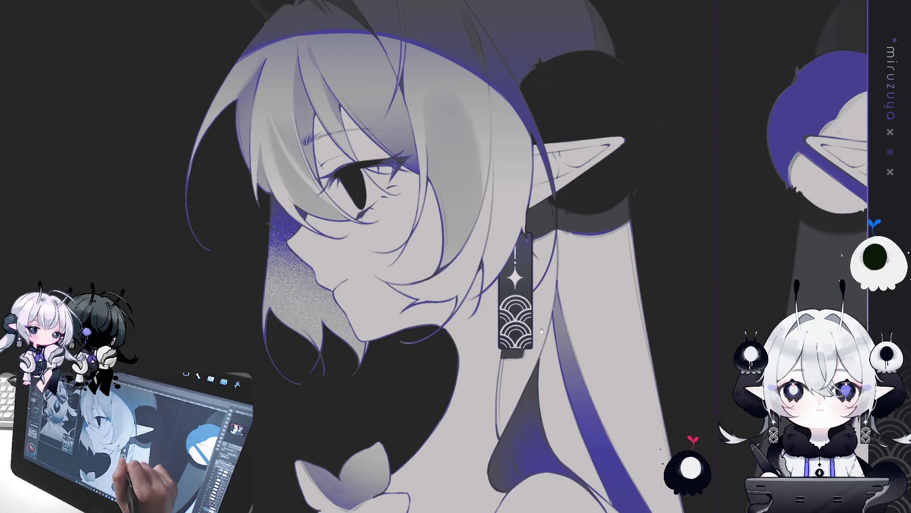
pyautogui.press('h')
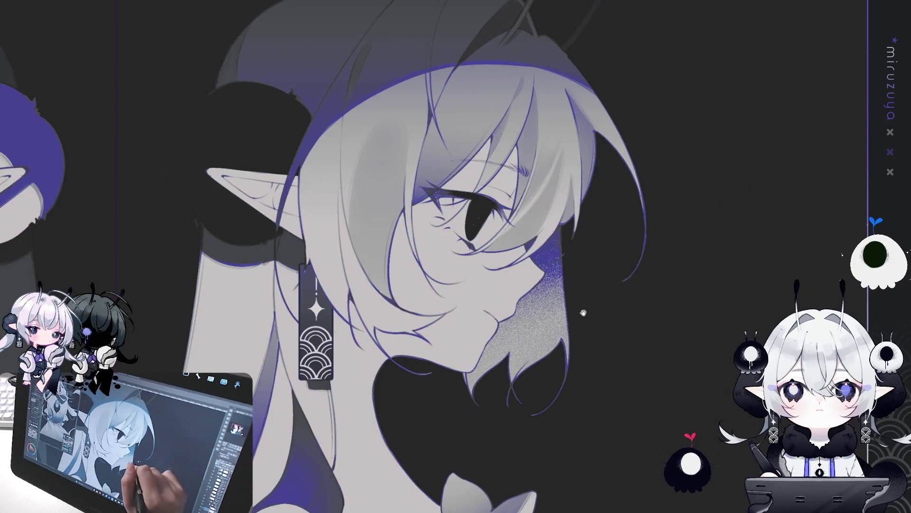
pyautogui.moveTo(615, 329); pyautogui.dragTo(588, 326)
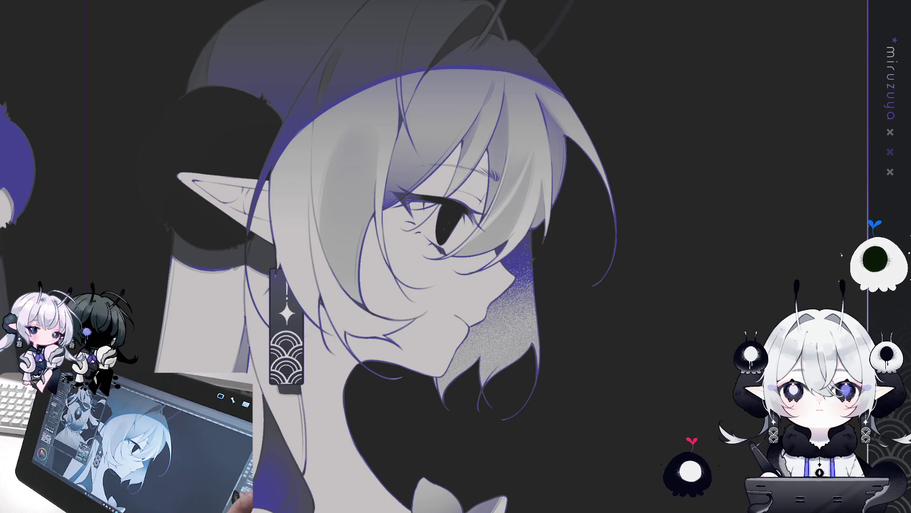
# Undo the shift of the light elf's hair, ear and earring on the head layer.
pyautogui.hotkey('ctrl', 'z')
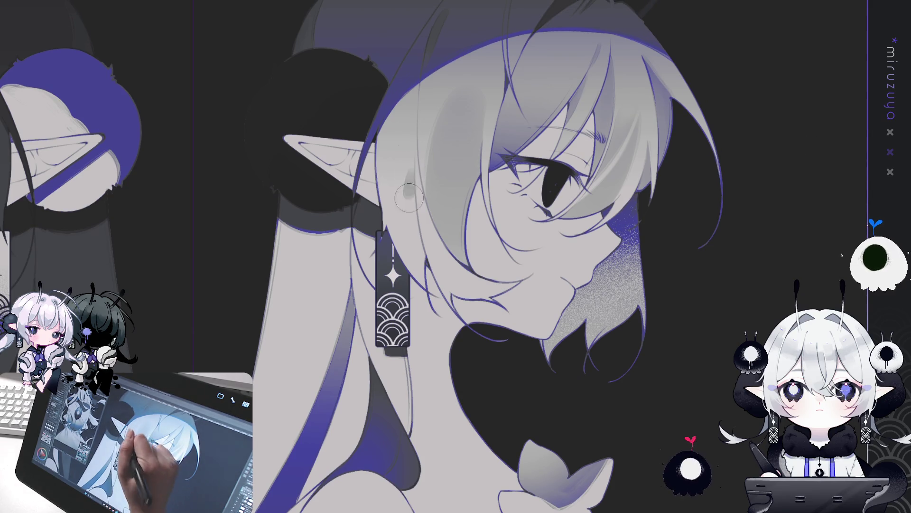
# Airbrush grey shading onto the hair strands below the earring, then undo the final stroke.
pyautogui.moveTo(413, 161); pyautogui.dragTo(418, 266)
pyautogui.moveTo(410, 190); pyautogui.dragTo(422, 266)
pyautogui.moveTo(418, 156); pyautogui.dragTo(420, 190)
pyautogui.moveTo(420, 231); pyautogui.dragTo(425, 251)
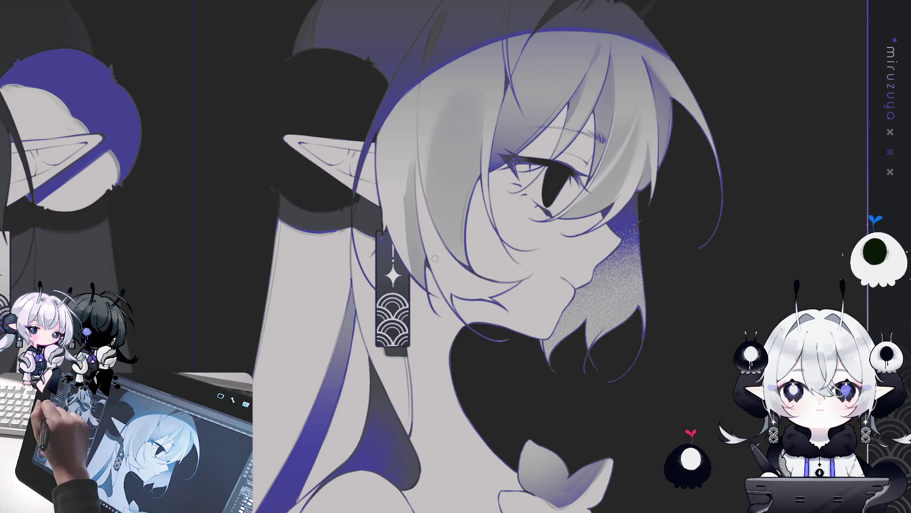
pyautogui.moveTo(408, 171); pyautogui.dragTo(408, 218)
pyautogui.moveTo(407, 176); pyautogui.dragTo(408, 217)
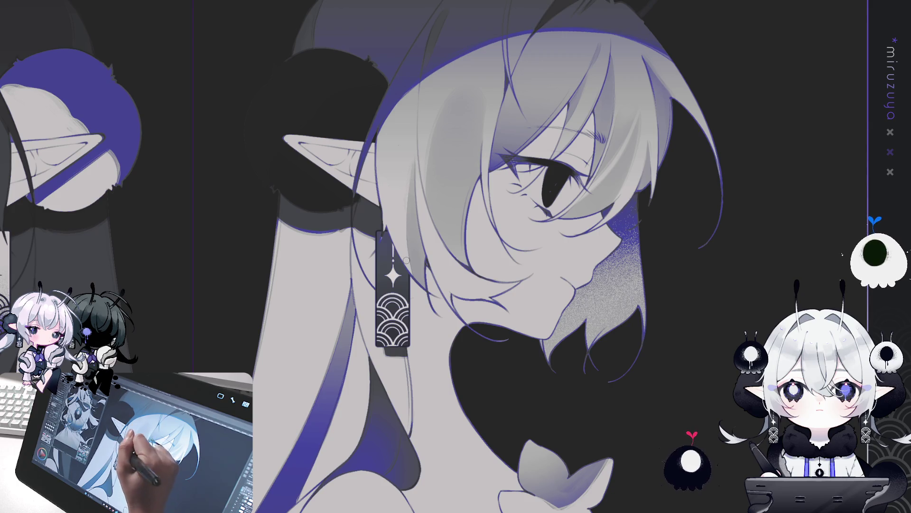
pyautogui.moveTo(410, 180); pyautogui.dragTo(409, 275)
pyautogui.moveTo(408, 178); pyautogui.dragTo(410, 186)
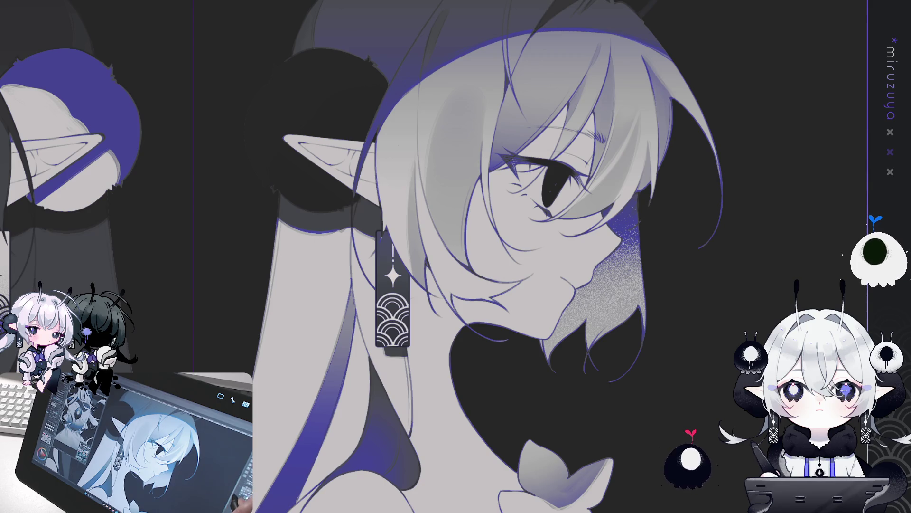
pyautogui.hotkey('ctrl', 'z')
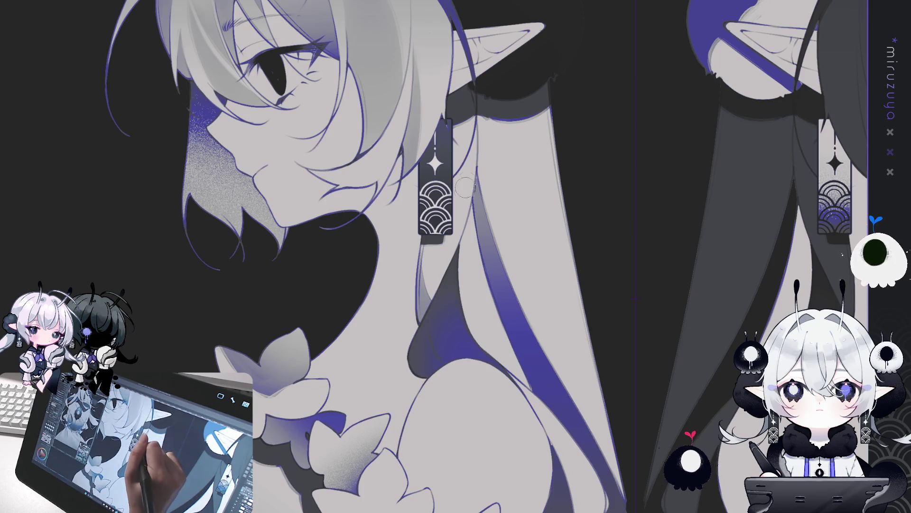
# Tilt the canvas and brush grey over the edge of the violet hair streak.
pyautogui.moveTo(487, 124)
pyautogui.mouseDown()
pyautogui.moveTo(490, 229)
pyautogui.moveTo(517, 126)
pyautogui.mouseUp()
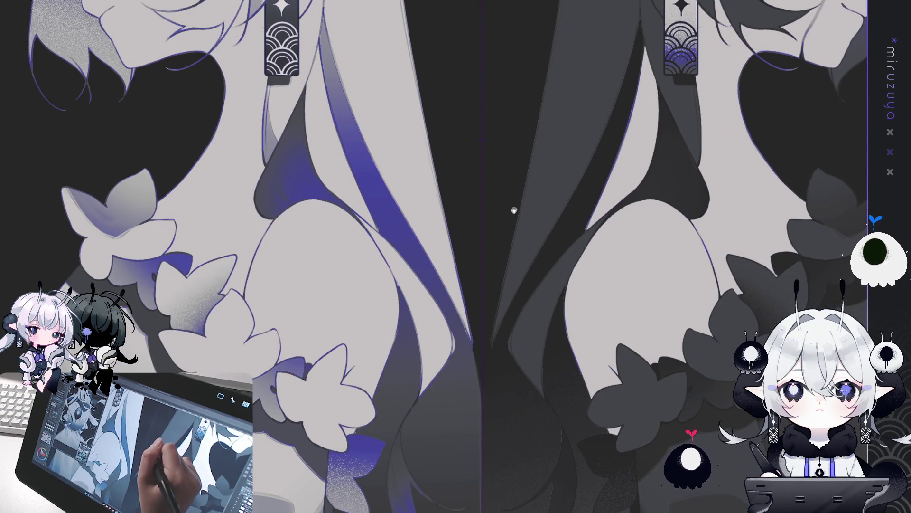
pyautogui.moveTo(513, 204); pyautogui.dragTo(510, 170)
pyautogui.moveTo(612, 179)
pyautogui.mouseDown()
pyautogui.moveTo(594, 261)
pyautogui.moveTo(600, 220)
pyautogui.moveTo(594, 254)
pyautogui.moveTo(589, 247)
pyautogui.mouseUp()
pyautogui.moveTo(406, 202); pyautogui.dragTo(415, 254)
pyautogui.moveTo(404, 147)
pyautogui.mouseDown()
pyautogui.moveTo(416, 270)
pyautogui.moveTo(414, 252)
pyautogui.mouseUp()
pyautogui.moveTo(403, 156)
pyautogui.mouseDown()
pyautogui.moveTo(411, 273)
pyautogui.moveTo(414, 213)
pyautogui.moveTo(412, 254)
pyautogui.mouseUp()
pyautogui.moveTo(417, 133); pyautogui.dragTo(409, 402)
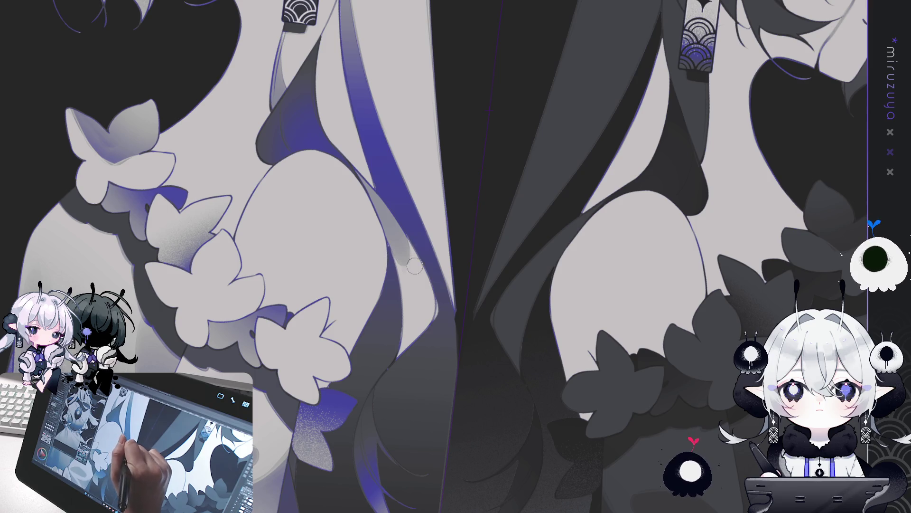
# Pan across the lower artwork and earrings, then zoom out to show both full figures.
pyautogui.moveTo(468, 225); pyautogui.dragTo(465, 160)
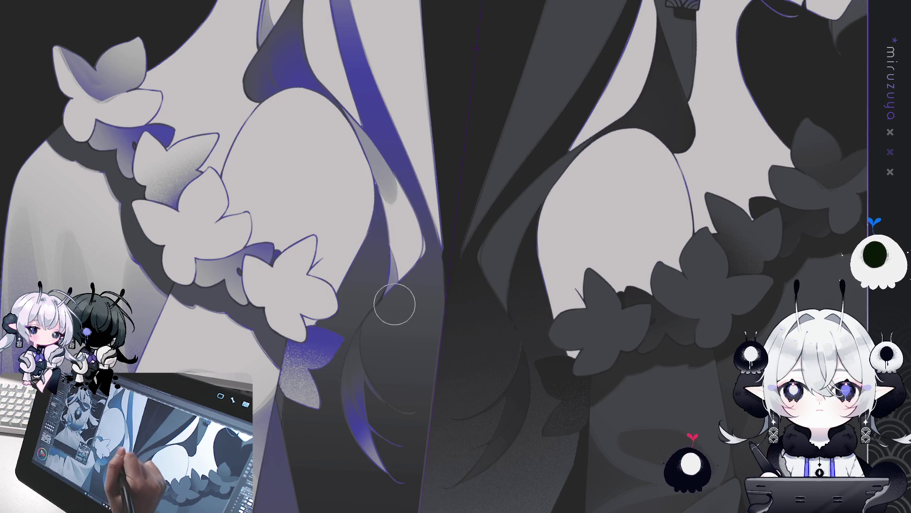
pyautogui.moveTo(465, 246); pyautogui.dragTo(412, 249)
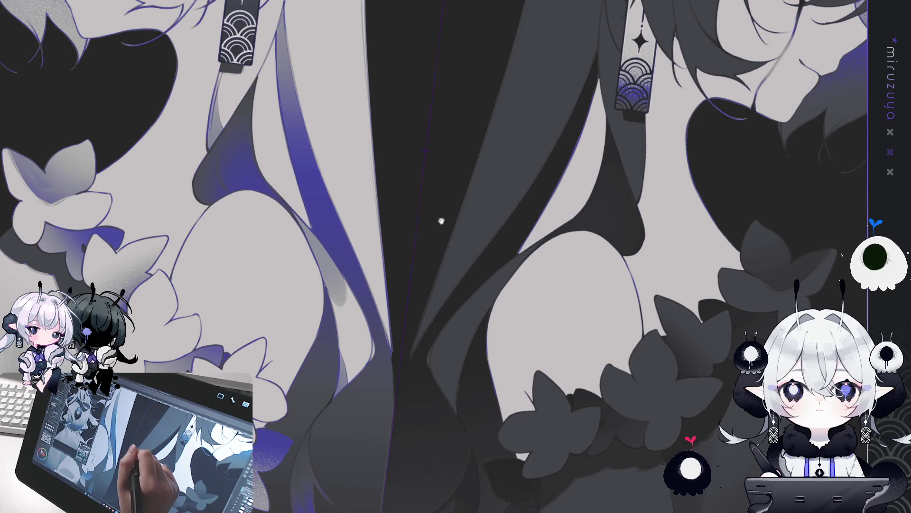
pyautogui.moveTo(465, 219)
pyautogui.mouseDown()
pyautogui.moveTo(413, 302)
pyautogui.moveTo(432, 270)
pyautogui.moveTo(556, 213)
pyautogui.mouseUp()
pyautogui.hotkey('ctrl', '-')
pyautogui.hotkey('ctrl', '-')
pyautogui.hotkey('ctrl', '-')
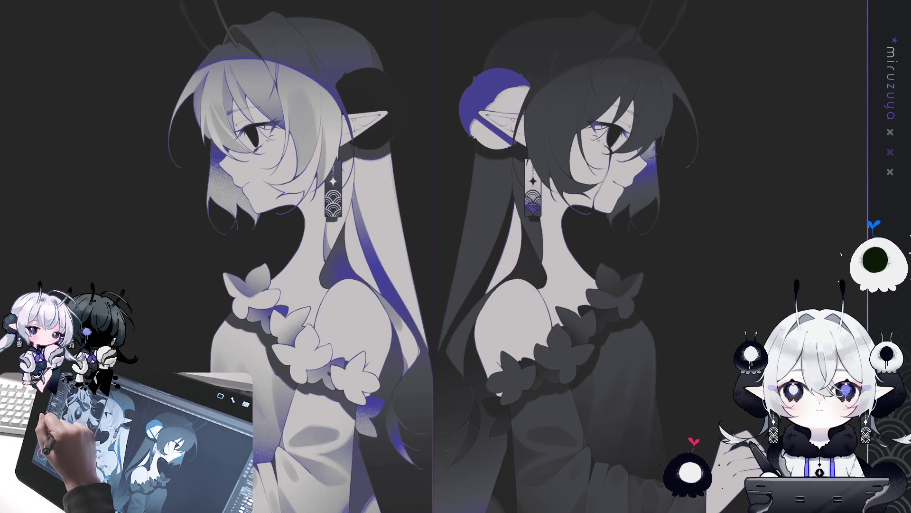
# Discard a trial grey dab beside the earring and resize the brush.
pyautogui.moveTo(394, 223); pyautogui.dragTo(386, 218)
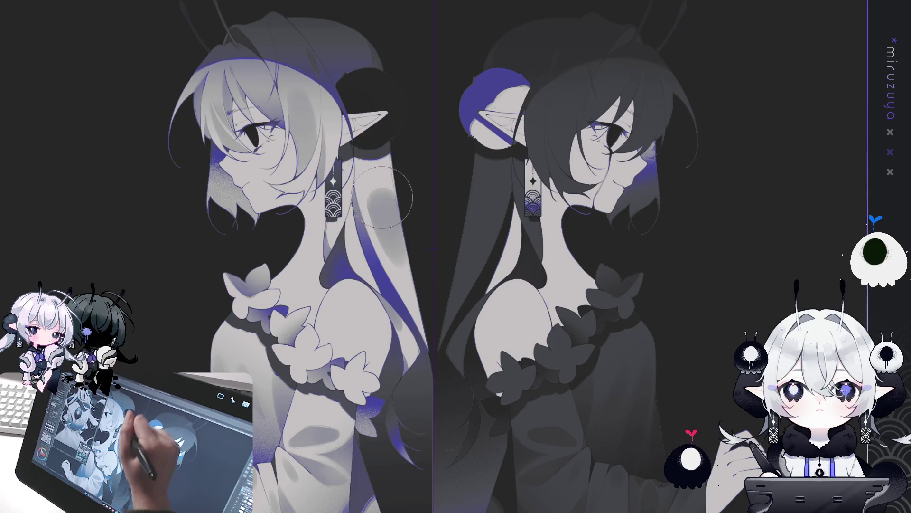
pyautogui.hotkey('ctrl', 'z')
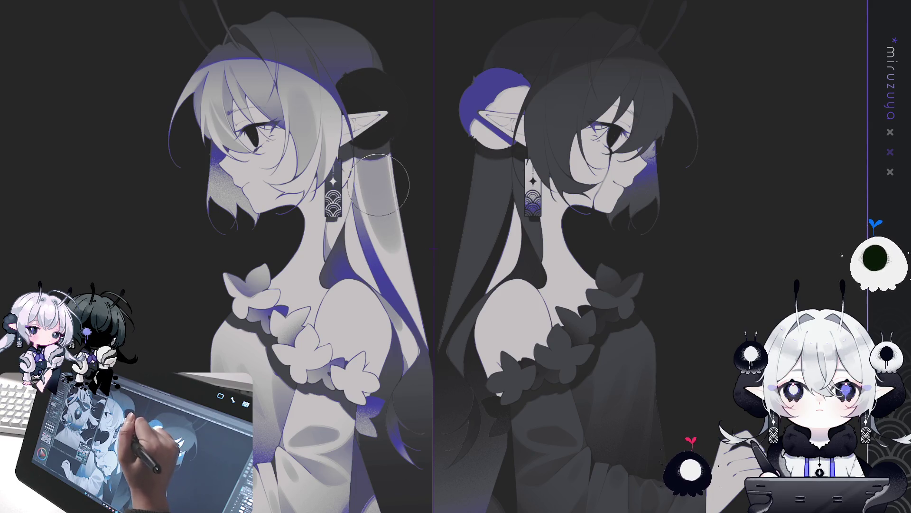
pyautogui.press('[')
pyautogui.press('[')
pyautogui.press('[')
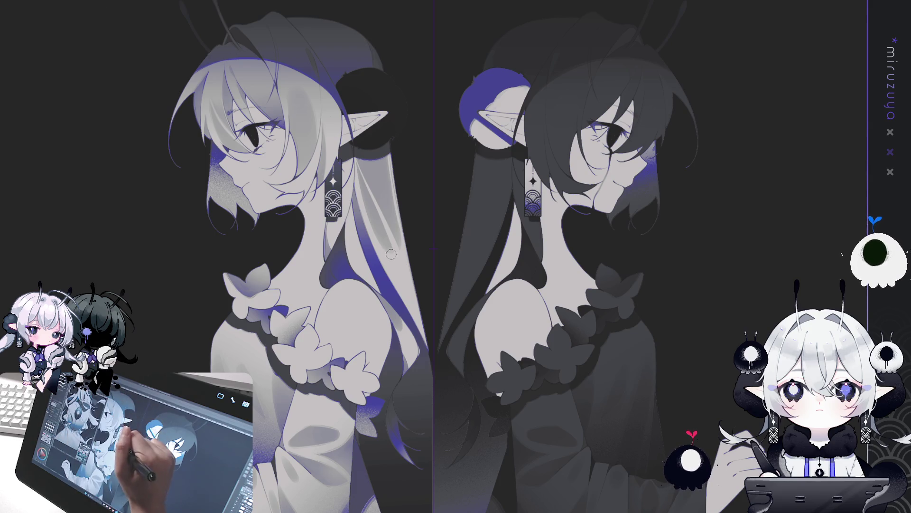
pyautogui.press('b')
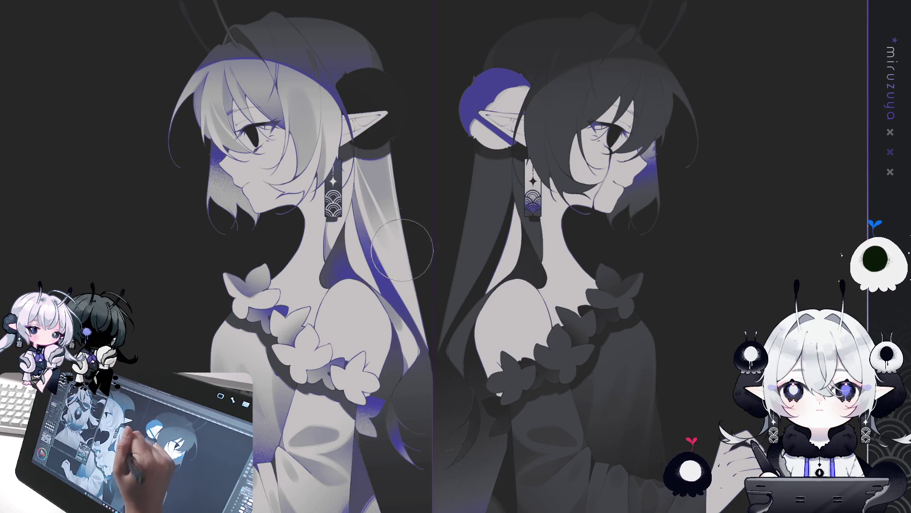